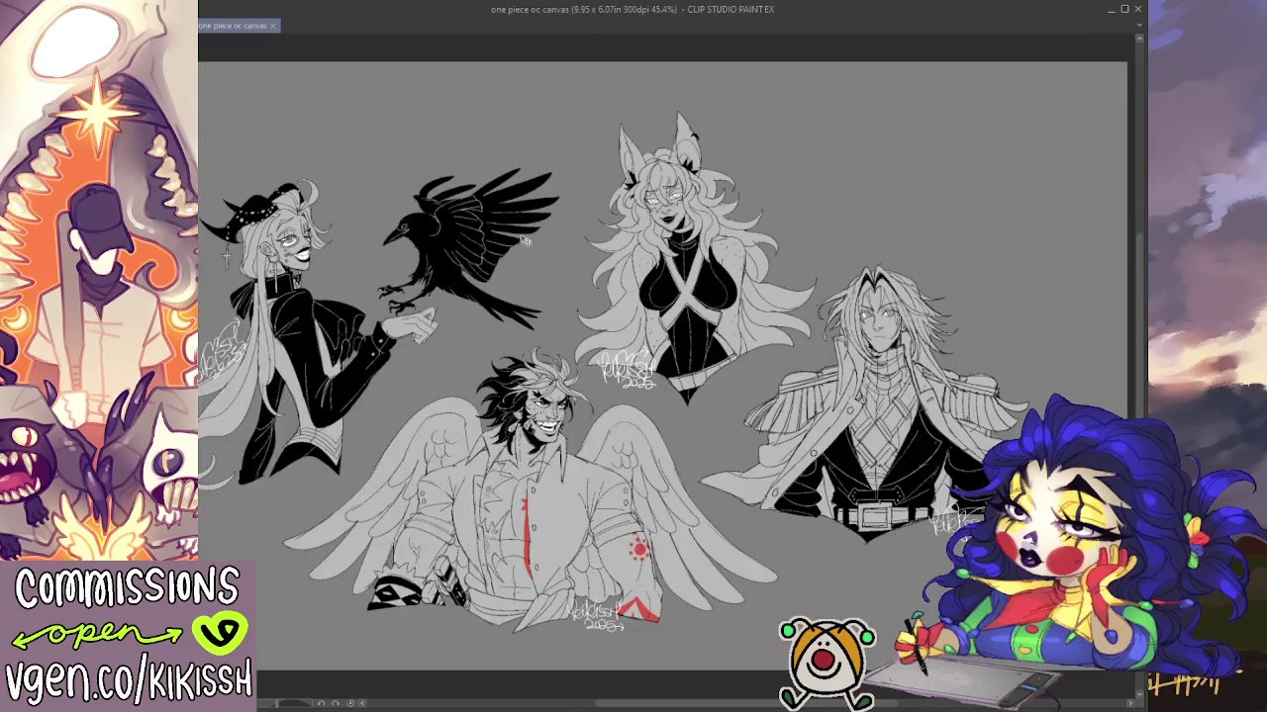
# Zoom in on the OC drawings, pan between the characters, then switch to the price sheet
pyautogui.scroll(1, 556, 268)
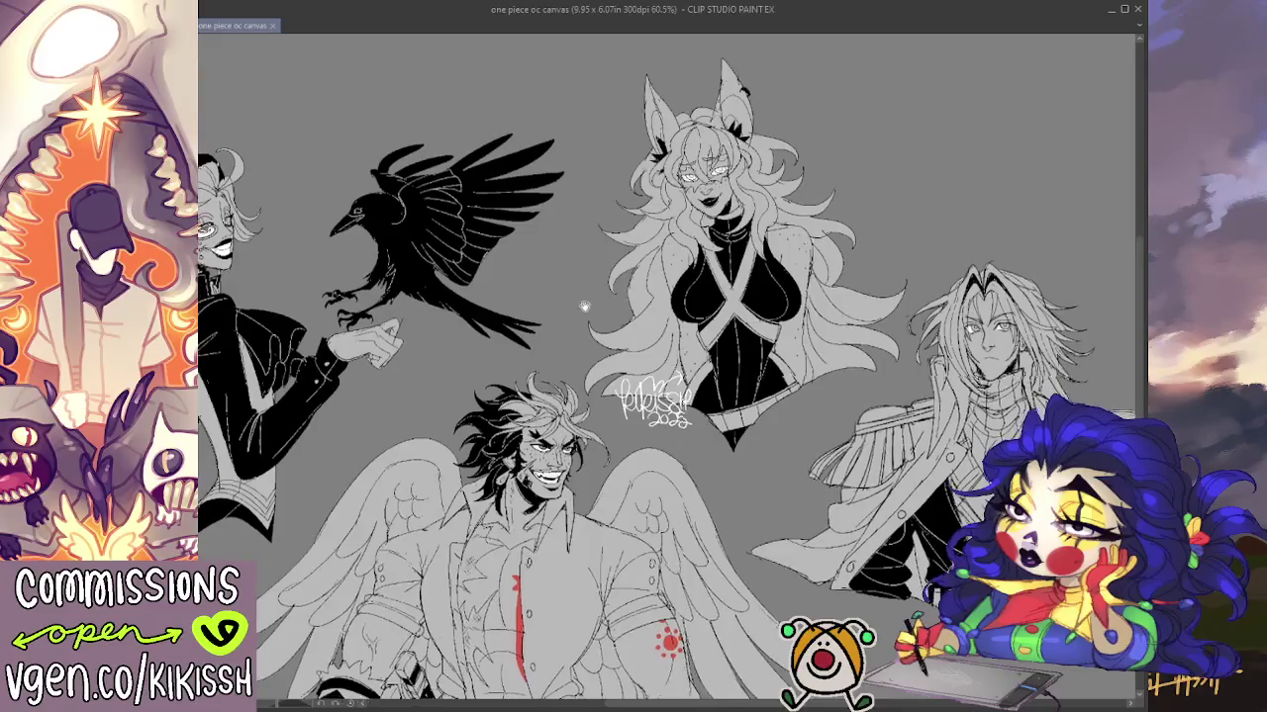
pyautogui.scroll(3, 594, 277)
pyautogui.scroll(1, 635, 287)
pyautogui.scroll(1, 712, 248)
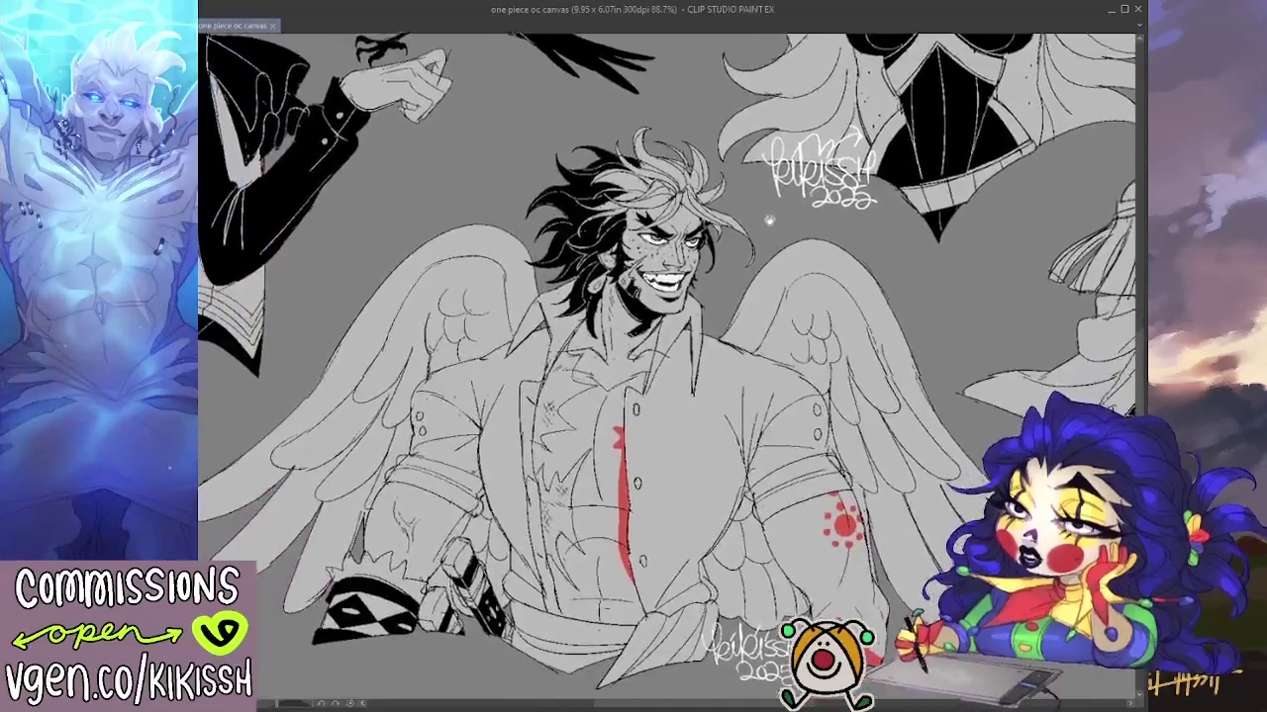
pyautogui.scroll(1, 792, 211)
pyautogui.moveTo(791, 211)
pyautogui.mouseDown()
pyautogui.moveTo(659, 317)
pyautogui.moveTo(303, 368)
pyautogui.moveTo(514, 577)
pyautogui.moveTo(729, 621)
pyautogui.moveTo(700, 396)
pyautogui.moveTo(769, 339)
pyautogui.moveTo(792, 348)
pyautogui.mouseUp()
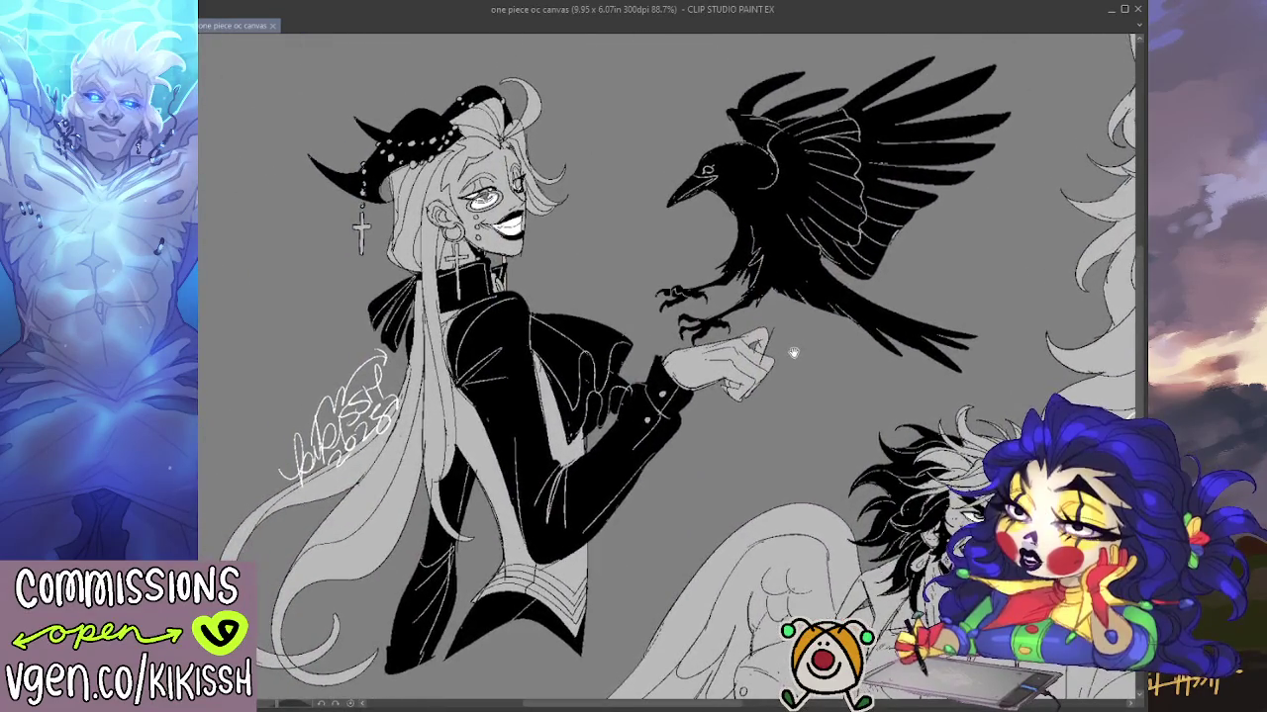
pyautogui.moveTo(792, 348)
pyautogui.mouseDown()
pyautogui.moveTo(606, 231)
pyautogui.moveTo(371, 224)
pyautogui.mouseUp()
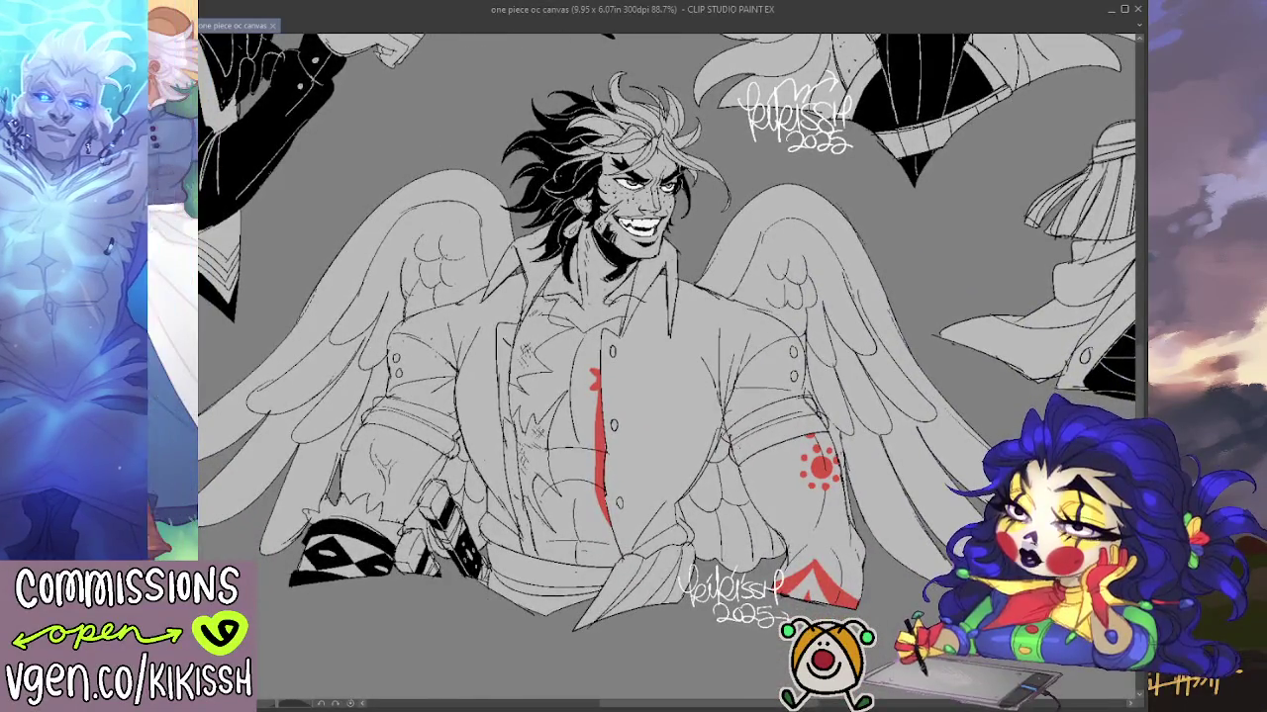
pyautogui.hotkey('ctrl', 'Tab')
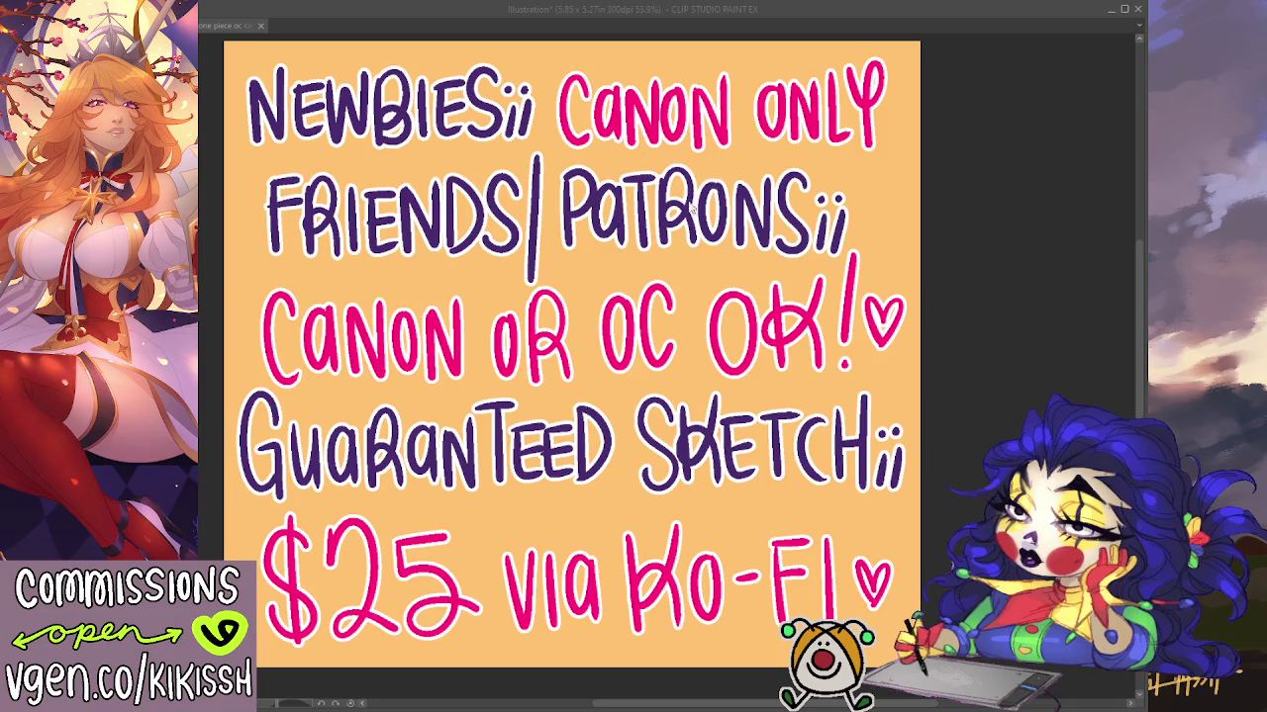
# Save the commission price sheet as request stream.png
pyautogui.hotkey('ctrl', 's')
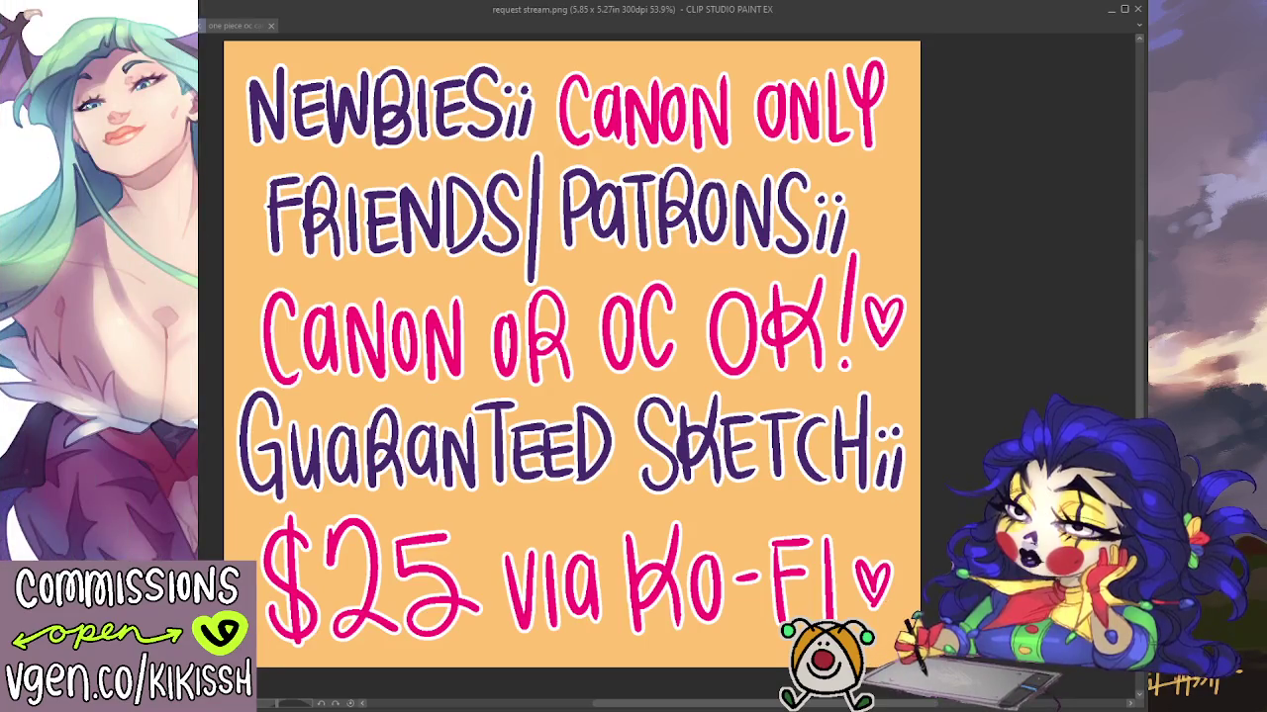
pyautogui.click(234, 27)
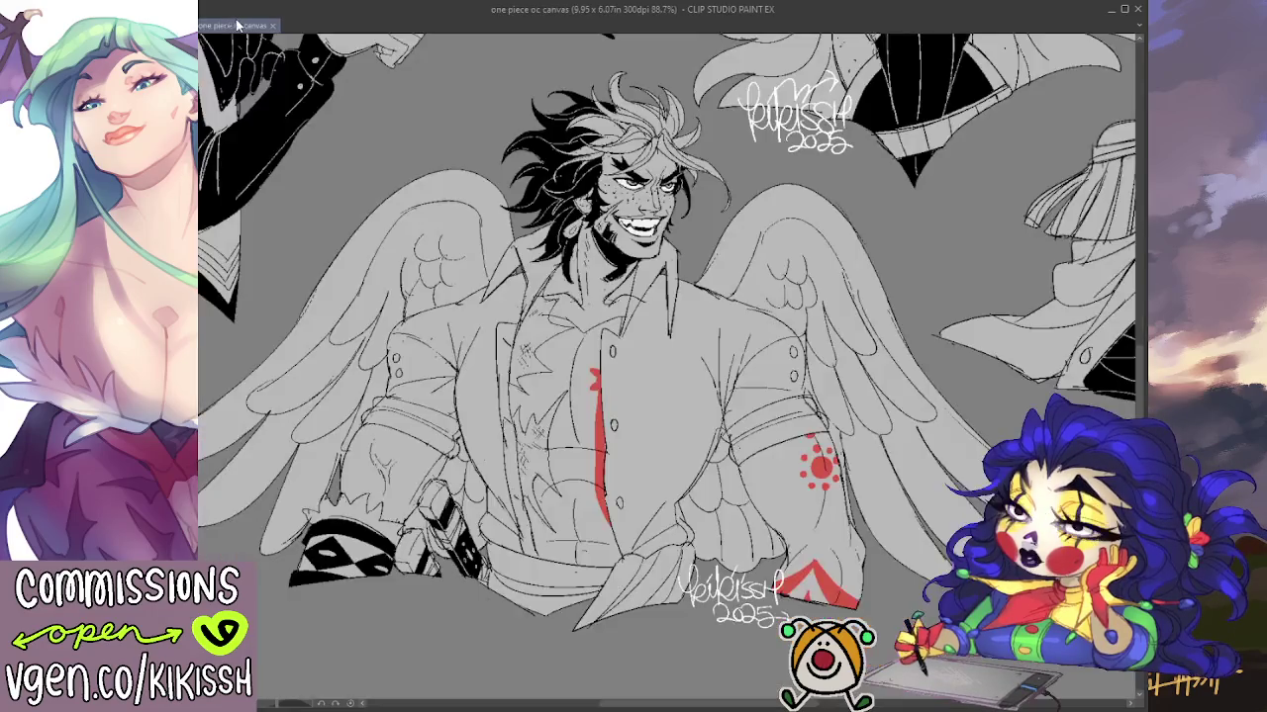
pyautogui.scroll(-1, 772, 459)
pyautogui.scroll(-1, 772, 459)
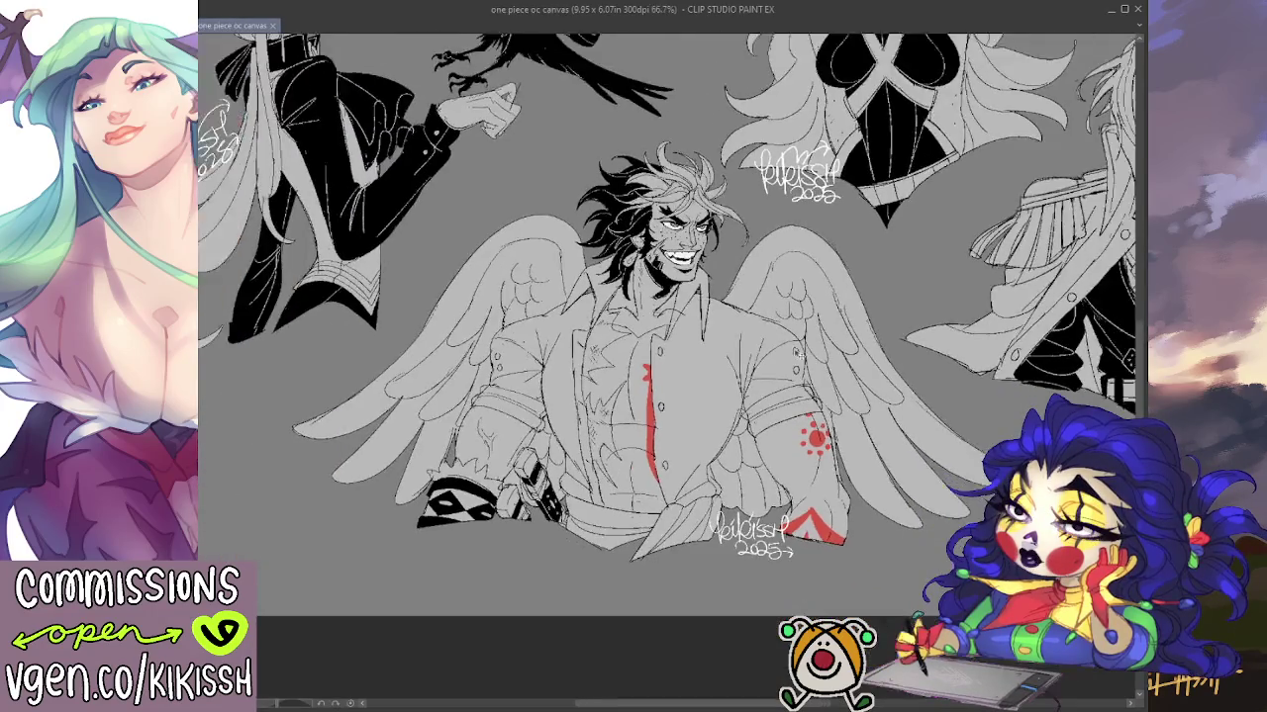
pyautogui.scroll(-1, 771, 458)
pyautogui.scroll(-1, 772, 458)
pyautogui.scroll(1, 774, 457)
pyautogui.scroll(1, 778, 453)
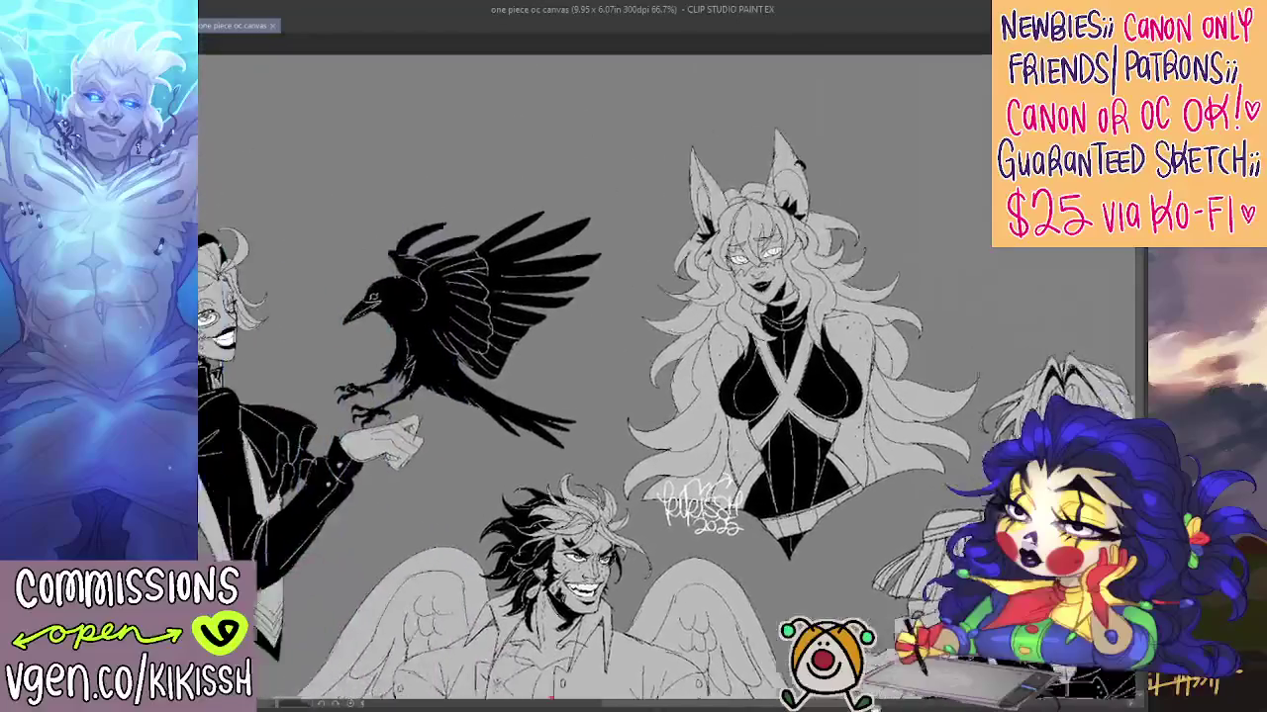
# Zoom out and drag the canvas top edge upward, making the sheet 9.95 x 8.69 in
pyautogui.scroll(-2, 752, 395)
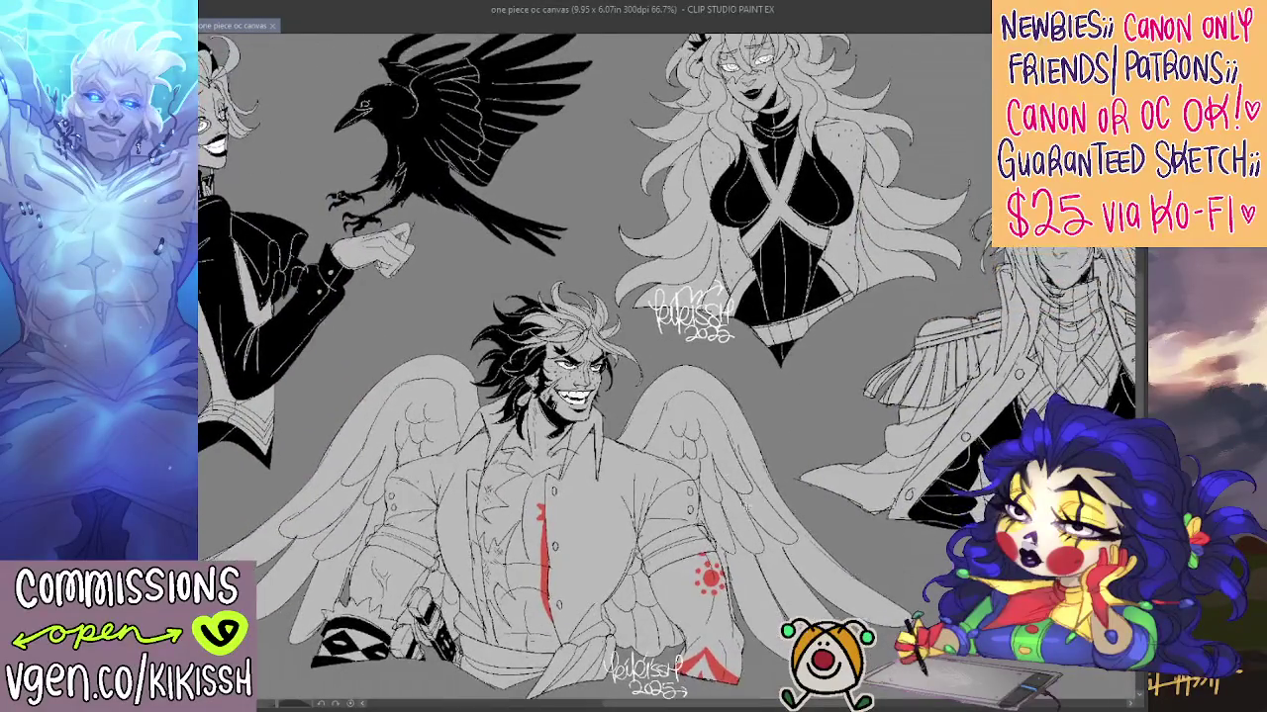
pyautogui.scroll(-2, 736, 511)
pyautogui.scroll(-2, 736, 512)
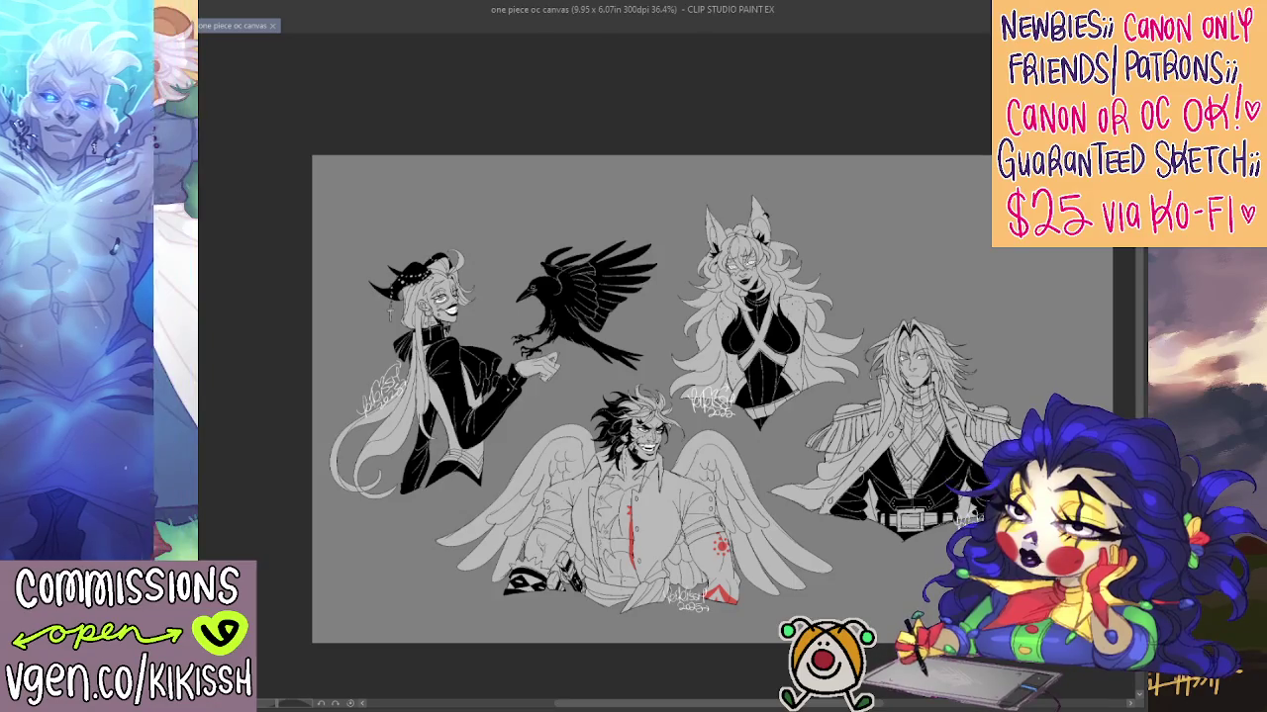
pyautogui.hotkey('ctrl', 't')
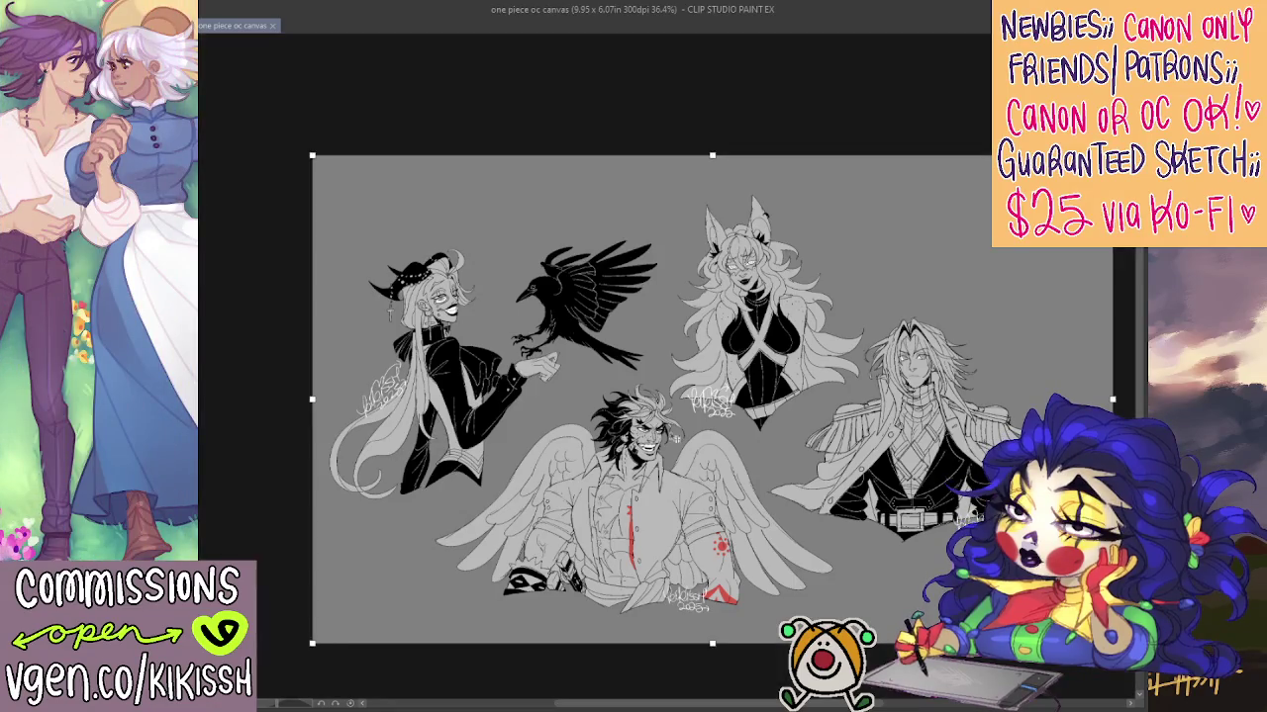
pyautogui.moveTo(711, 154); pyautogui.dragTo(701, 13)
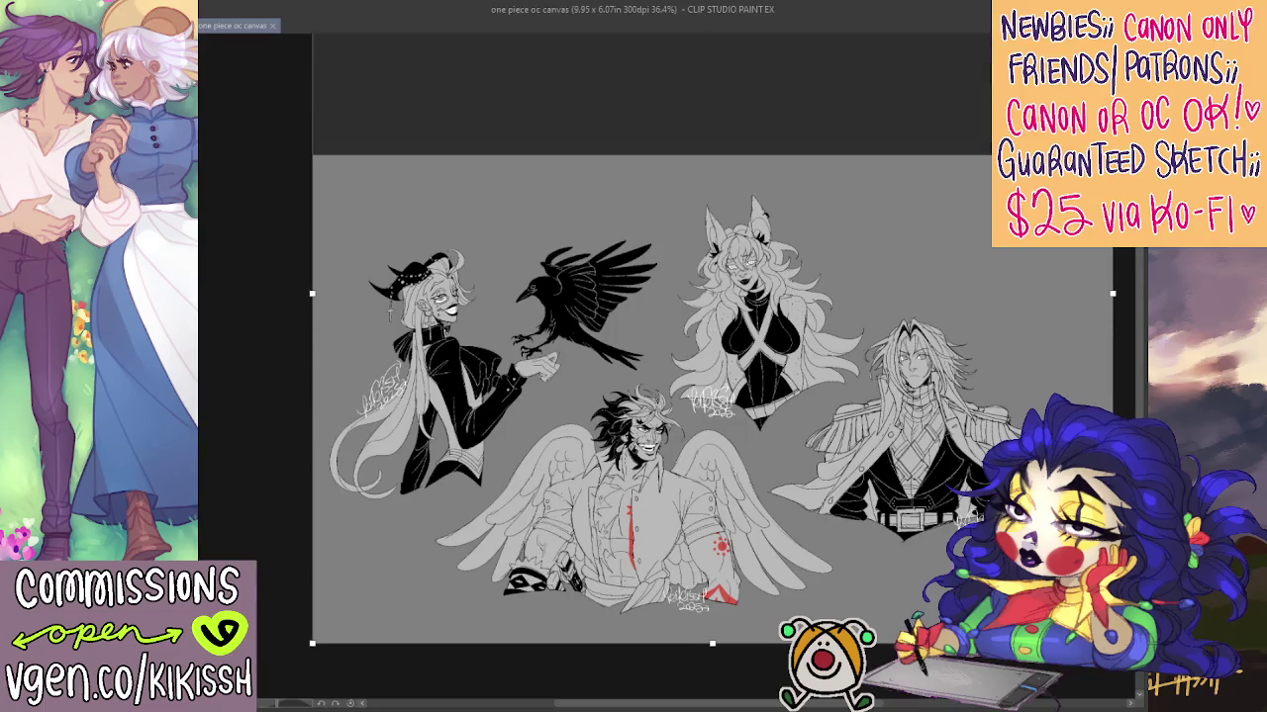
pyautogui.press('Return')
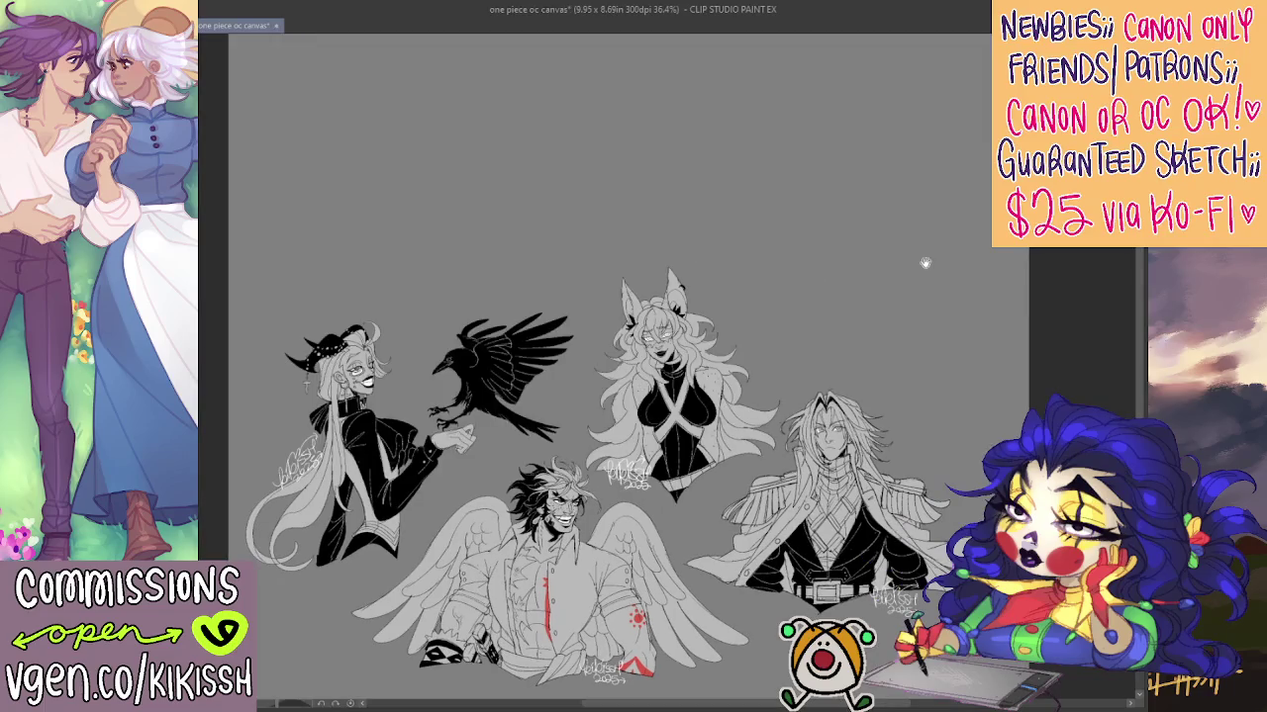
# Zoom in, undo and redo the taller canvas, then sketch a rough circle above the characters
pyautogui.scroll(1, 926, 262)
pyautogui.scroll(1, 868, 228)
pyautogui.scroll(1, 808, 274)
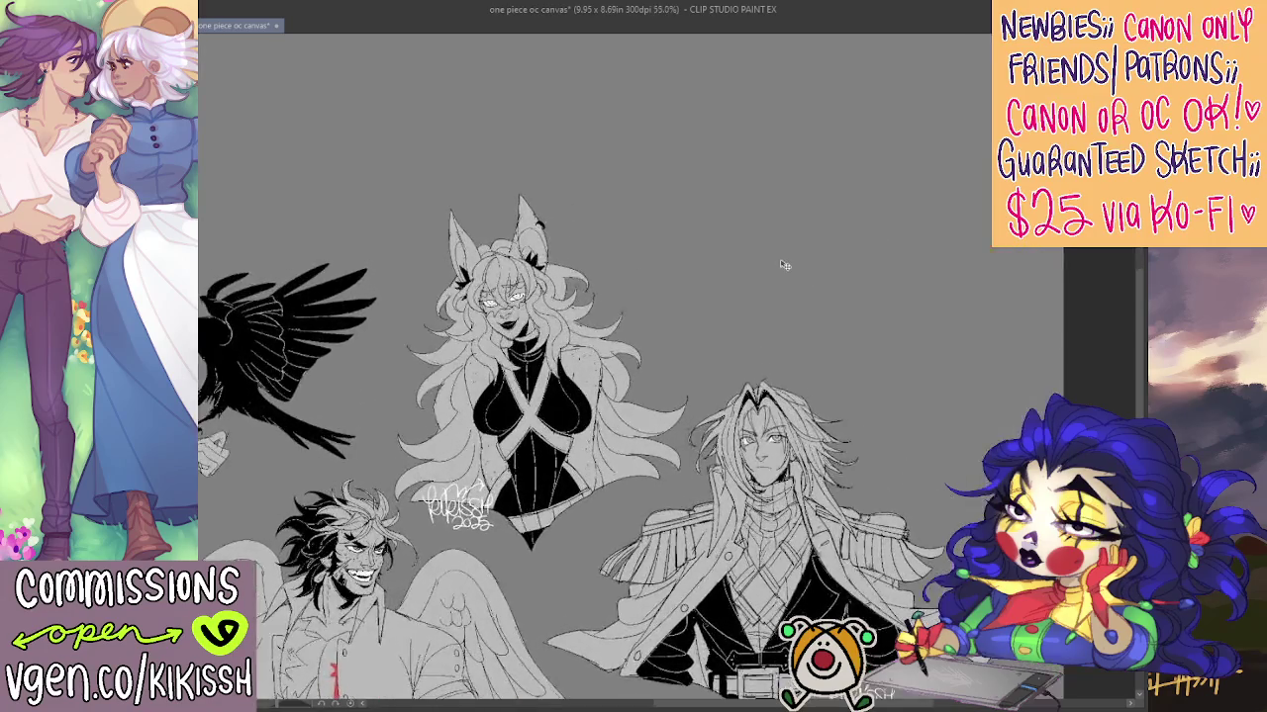
pyautogui.scroll(1, 781, 264)
pyautogui.scroll(1, 825, 240)
pyautogui.scroll(1, 820, 320)
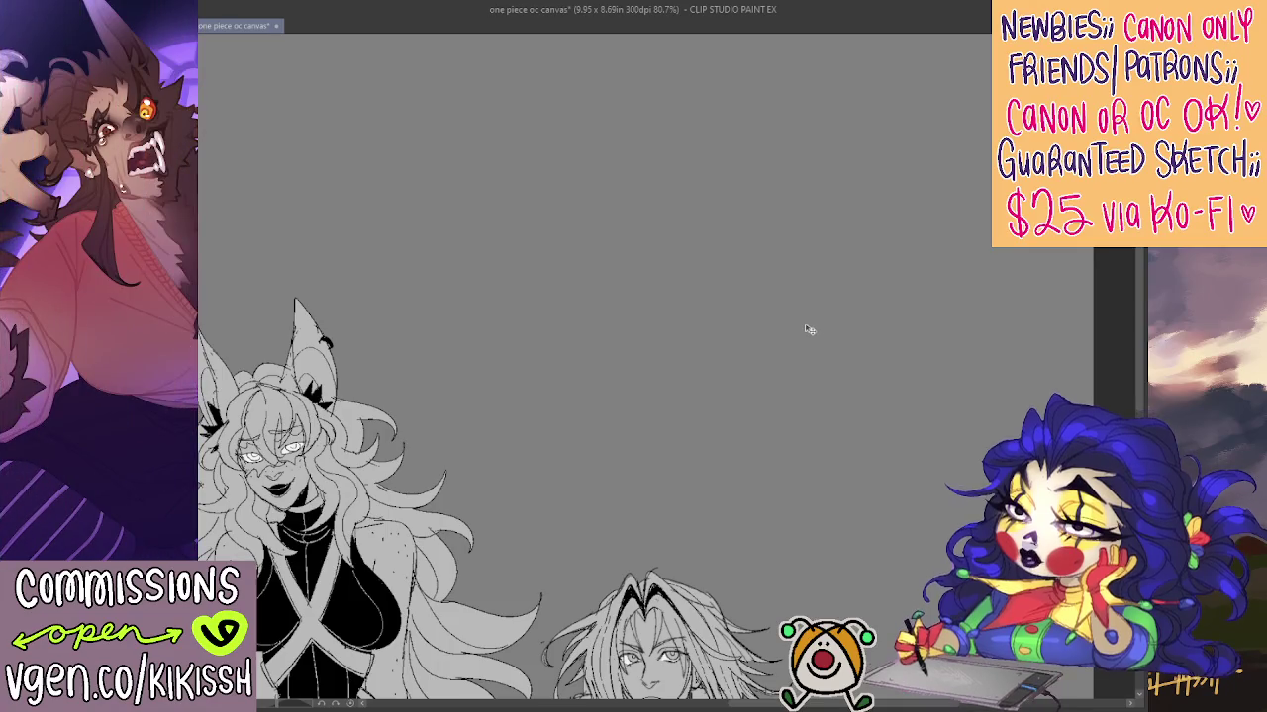
pyautogui.hotkey('ctrl', 'z')
pyautogui.hotkey('ctrl', 'y')
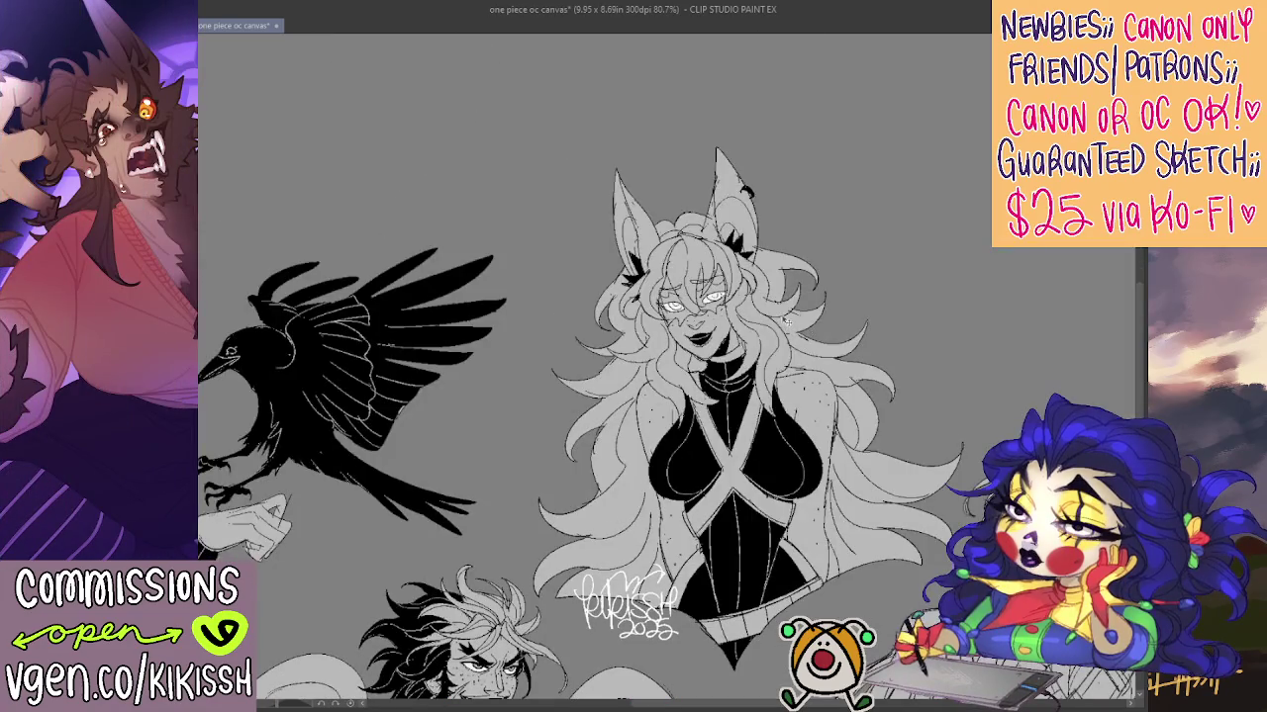
pyautogui.moveTo(786, 321); pyautogui.dragTo(490, 397)
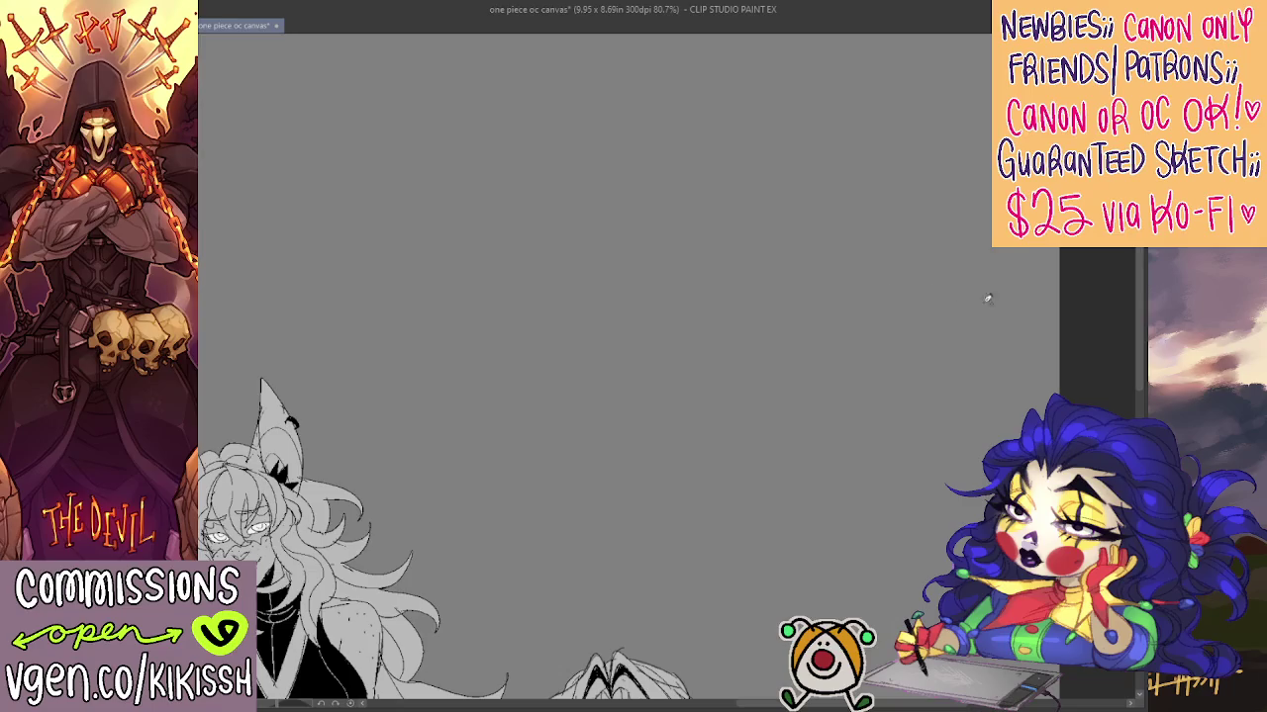
pyautogui.moveTo(766, 181); pyautogui.dragTo(771, 243)
# Undo the rough circle and zoom out over the character sheet
pyautogui.hotkey('ctrl', 'z')
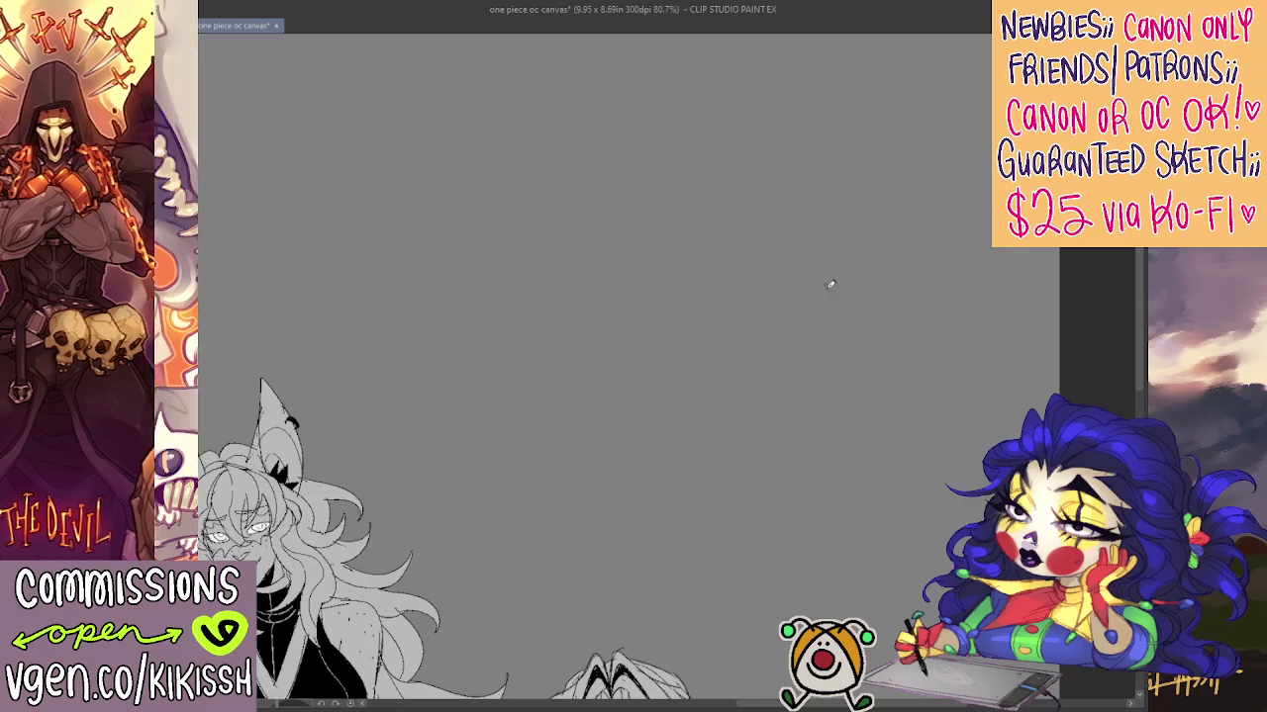
pyautogui.scroll(-3, 828, 280)
pyautogui.scroll(-1, 817, 178)
pyautogui.scroll(-2, 823, 130)
pyautogui.scroll(-2, 775, 277)
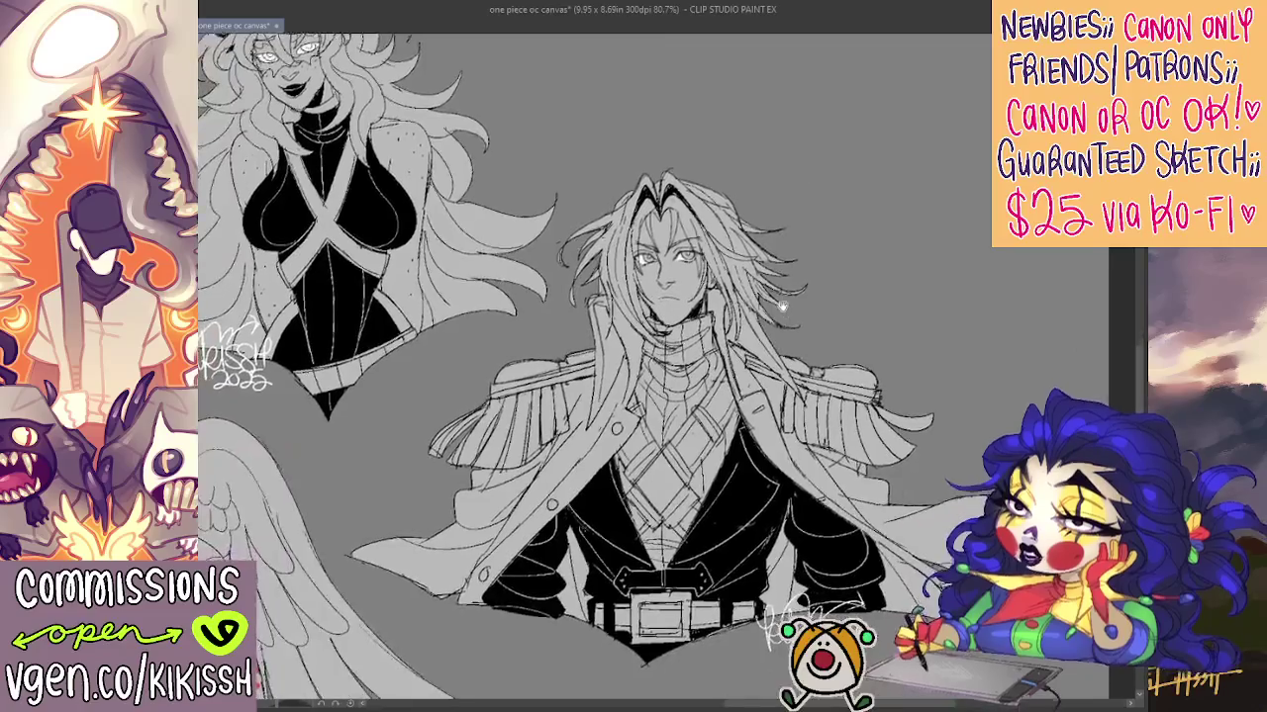
pyautogui.scroll(-1, 769, 276)
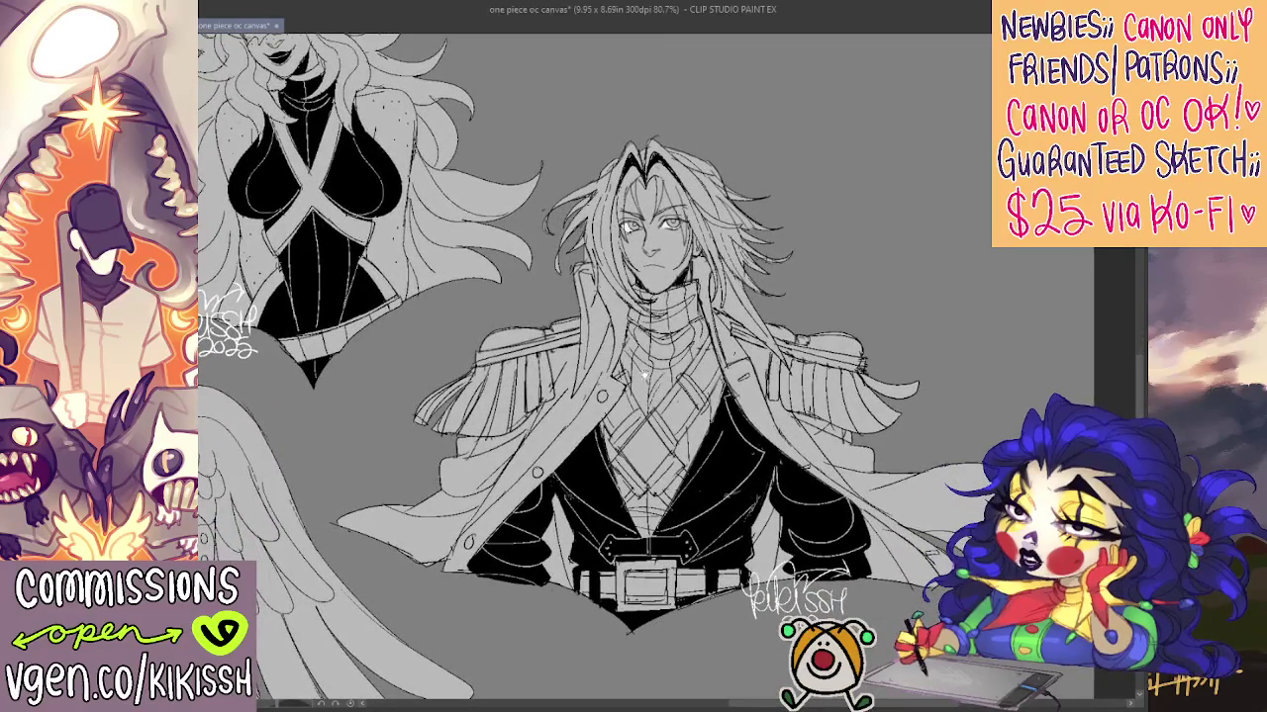
pyautogui.scroll(-3, 644, 373)
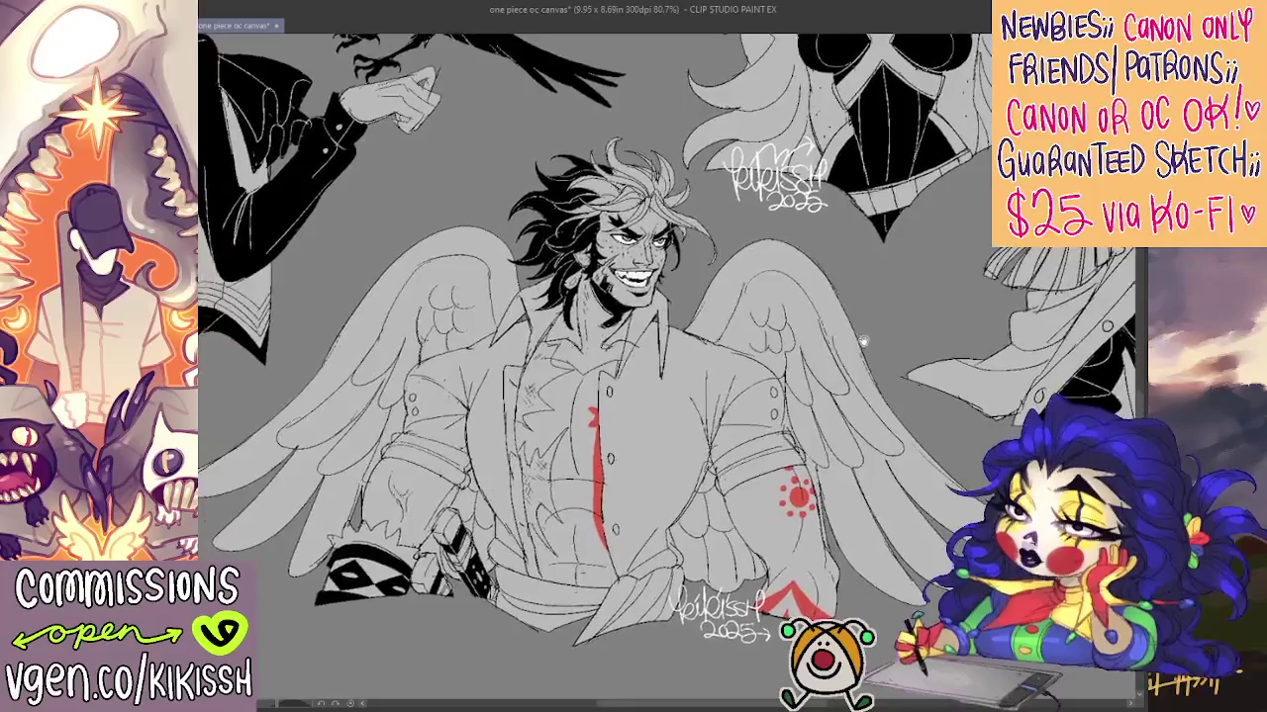
# Pan between the long-haired uniformed character and the winged man
pyautogui.hscroll(-1, 863, 342)
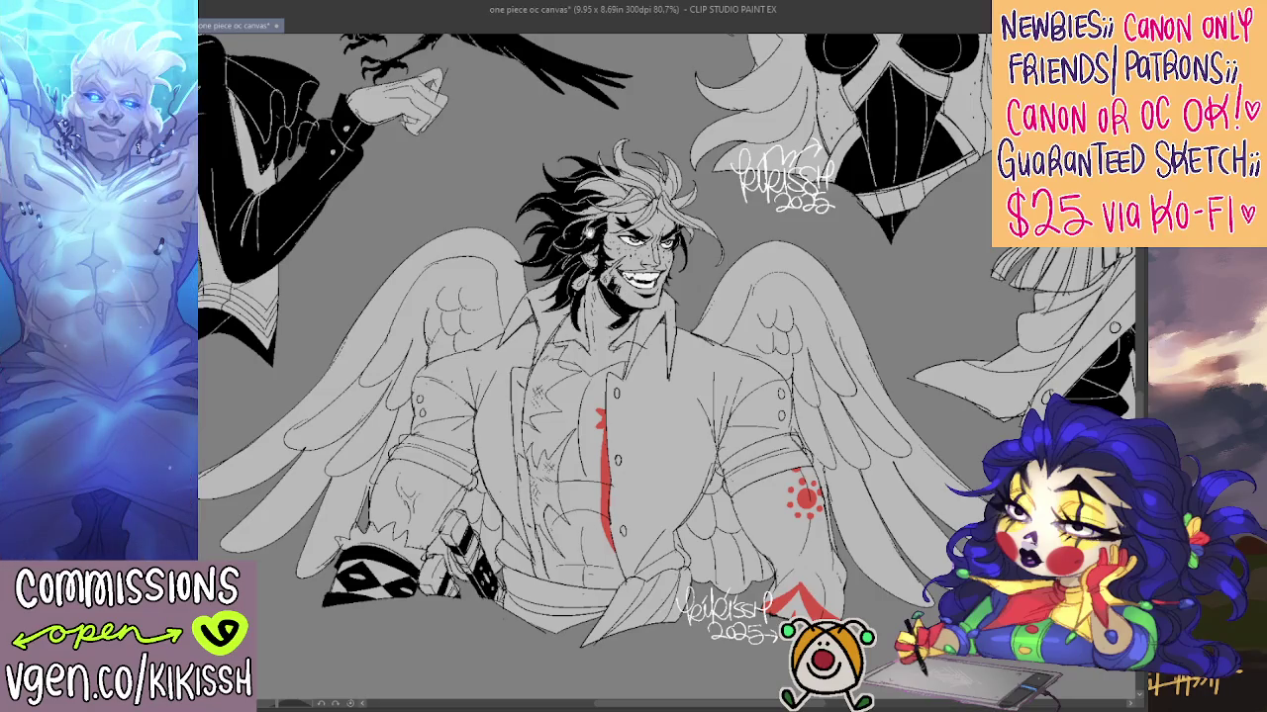
pyautogui.moveTo(944, 297)
pyautogui.mouseDown()
pyautogui.moveTo(564, 409)
pyautogui.moveTo(418, 426)
pyautogui.mouseUp()
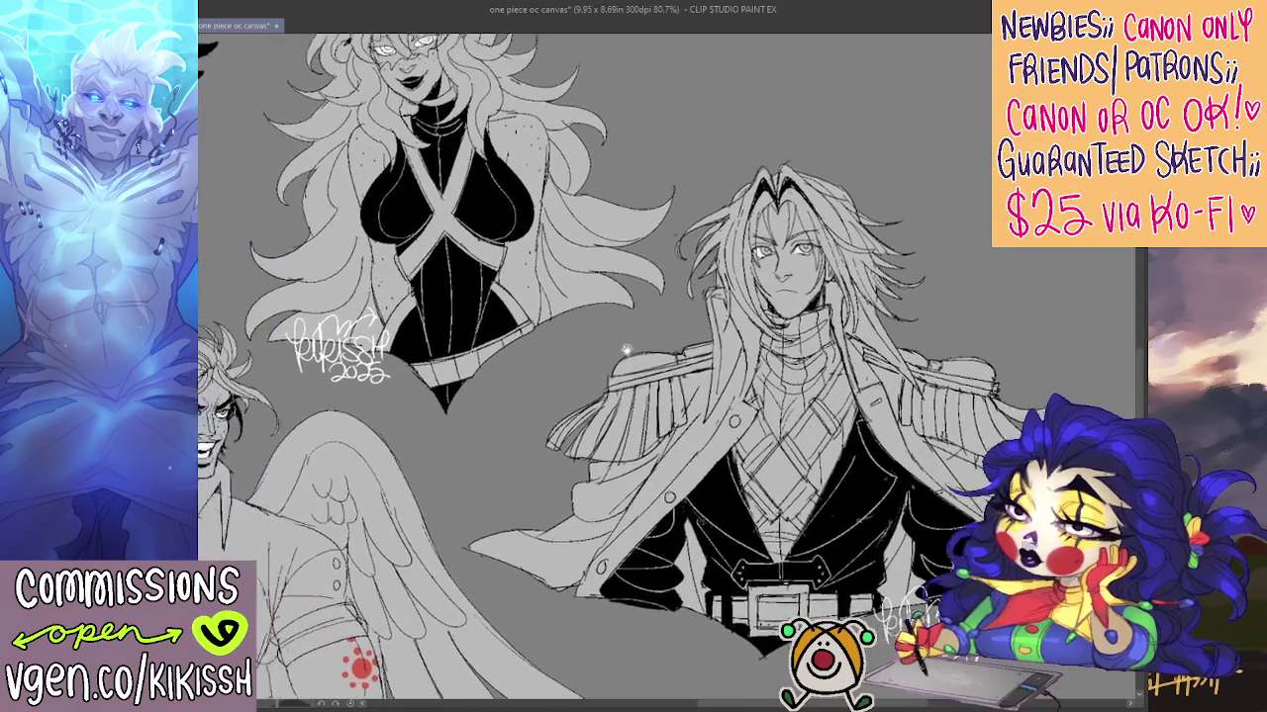
pyautogui.moveTo(546, 290)
pyautogui.mouseDown()
pyautogui.moveTo(725, 343)
pyautogui.moveTo(918, 87)
pyautogui.mouseUp()
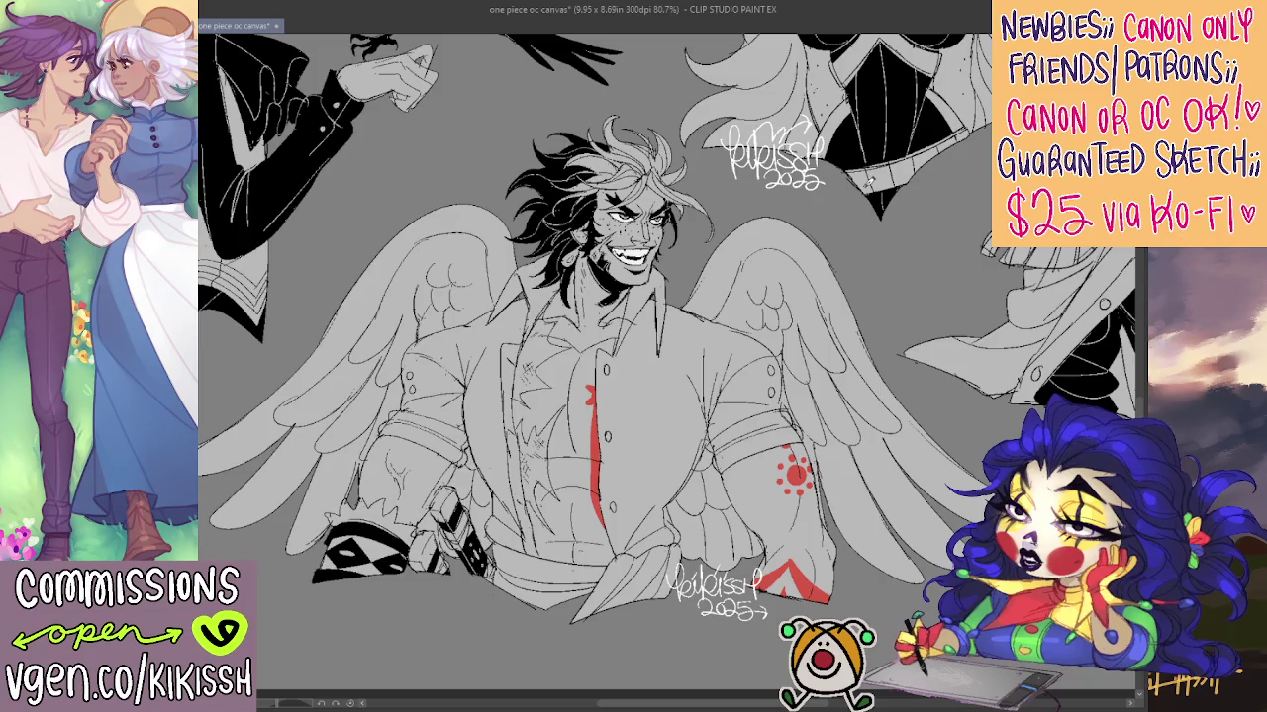
pyautogui.moveTo(752, 351)
pyautogui.mouseDown()
pyautogui.moveTo(759, 412)
pyautogui.moveTo(755, 402)
pyautogui.moveTo(547, 441)
pyautogui.mouseUp()
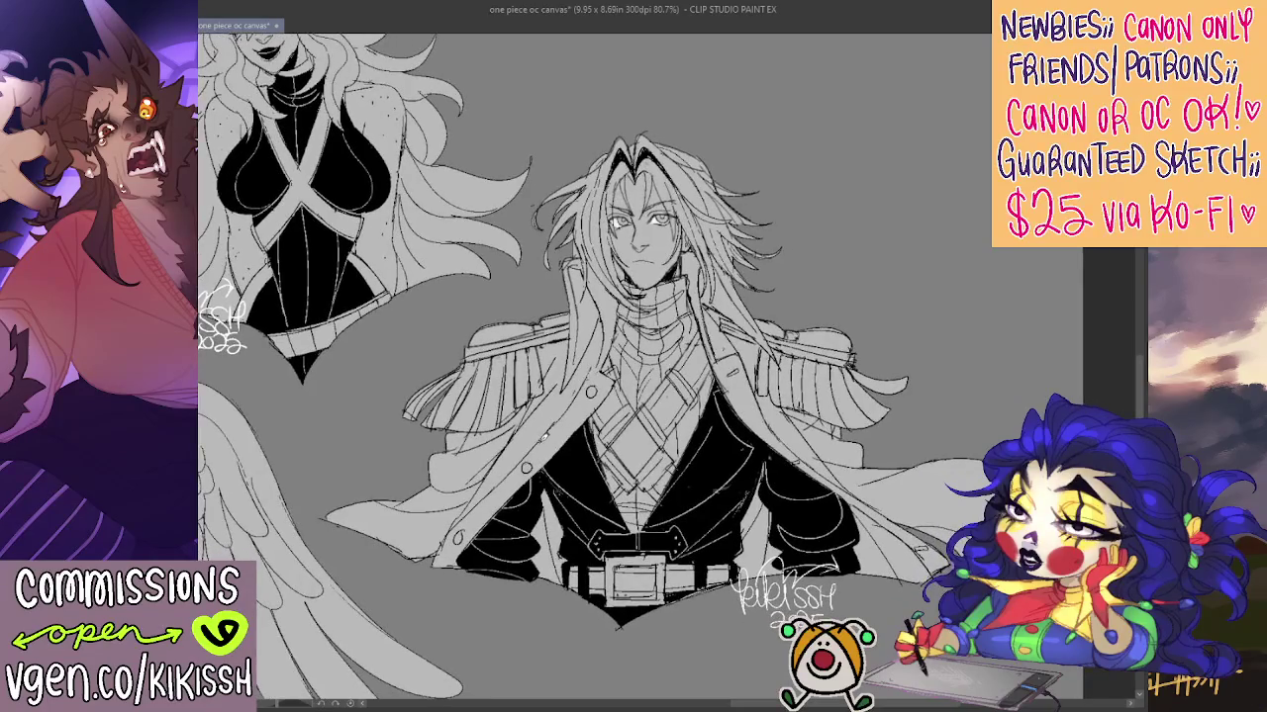
pyautogui.scroll(1, 711, 245)
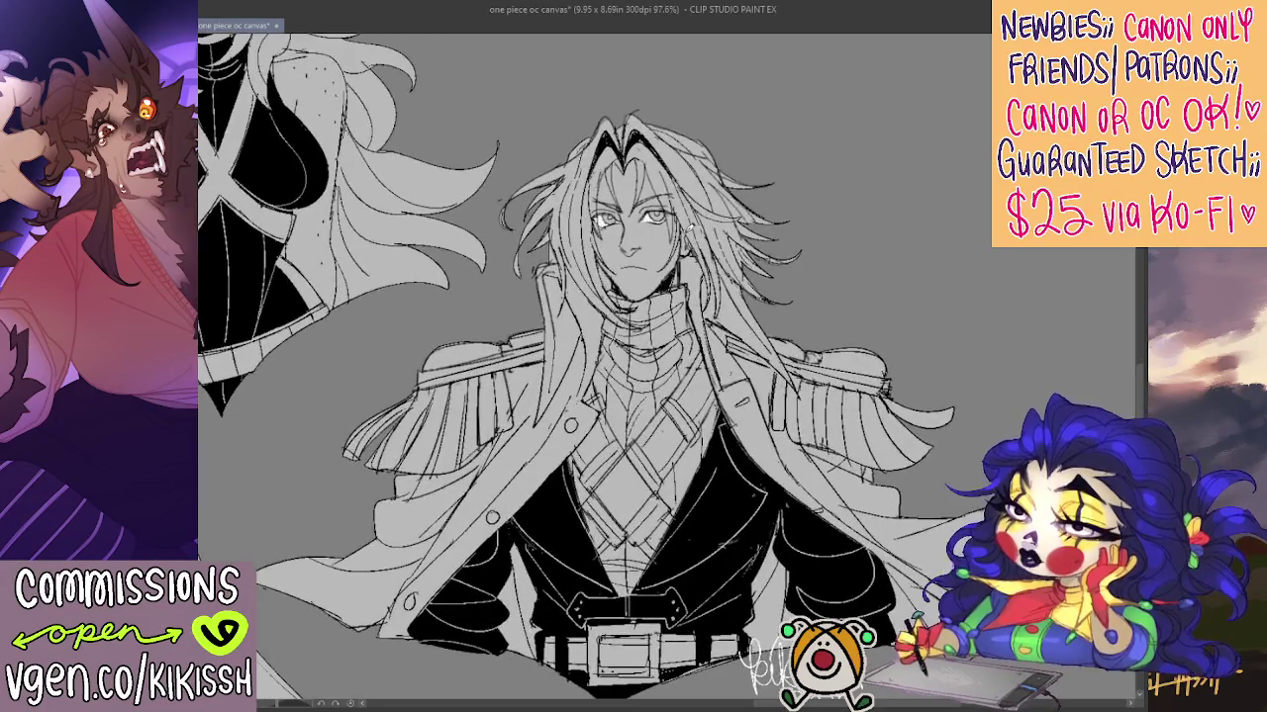
pyautogui.moveTo(700, 245)
pyautogui.mouseDown()
pyautogui.moveTo(698, 215)
pyautogui.moveTo(724, 241)
pyautogui.moveTo(787, 253)
pyautogui.mouseUp()
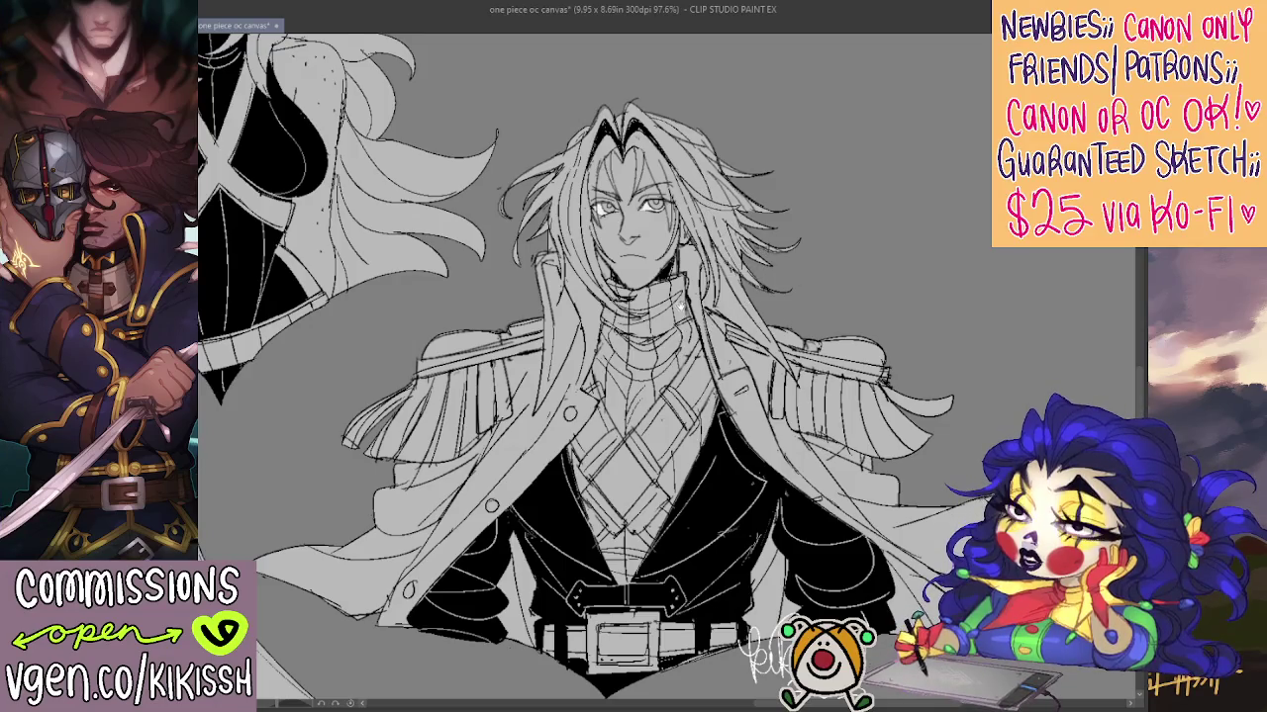
pyautogui.scroll(1, 678, 302)
pyautogui.scroll(1, 653, 309)
pyautogui.scroll(1, 633, 314)
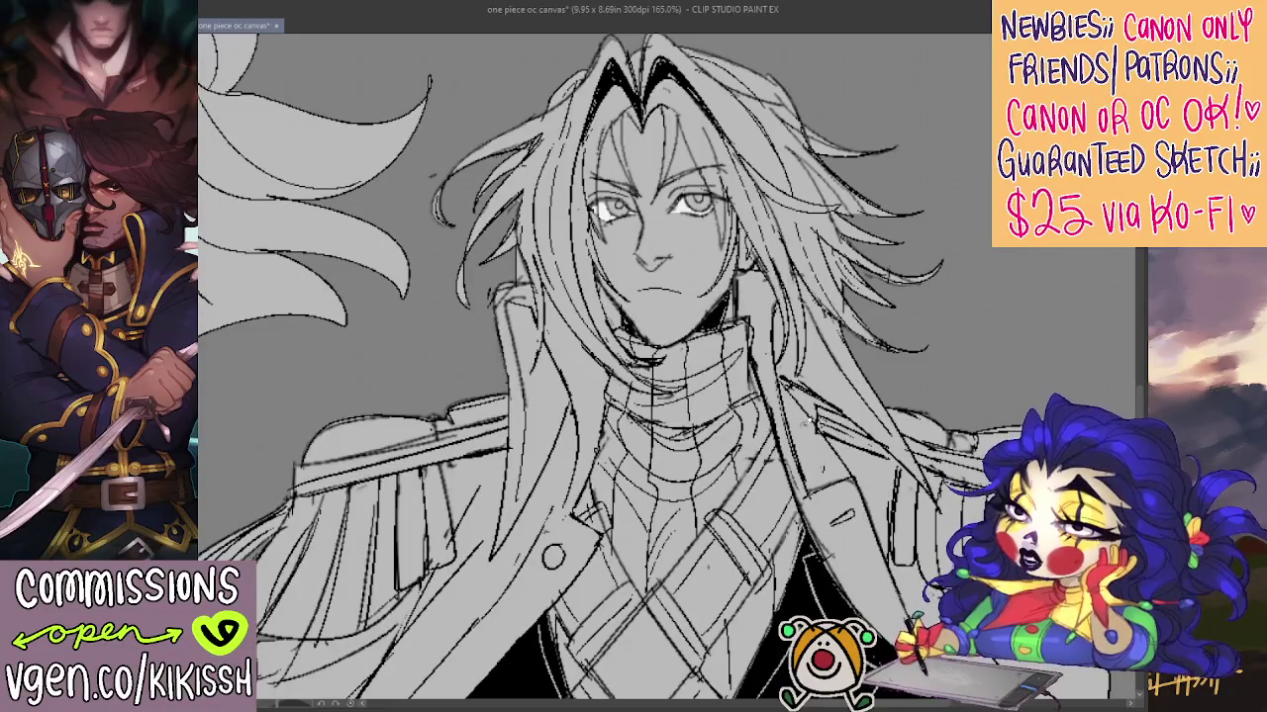
pyautogui.scroll(-3, 730, 373)
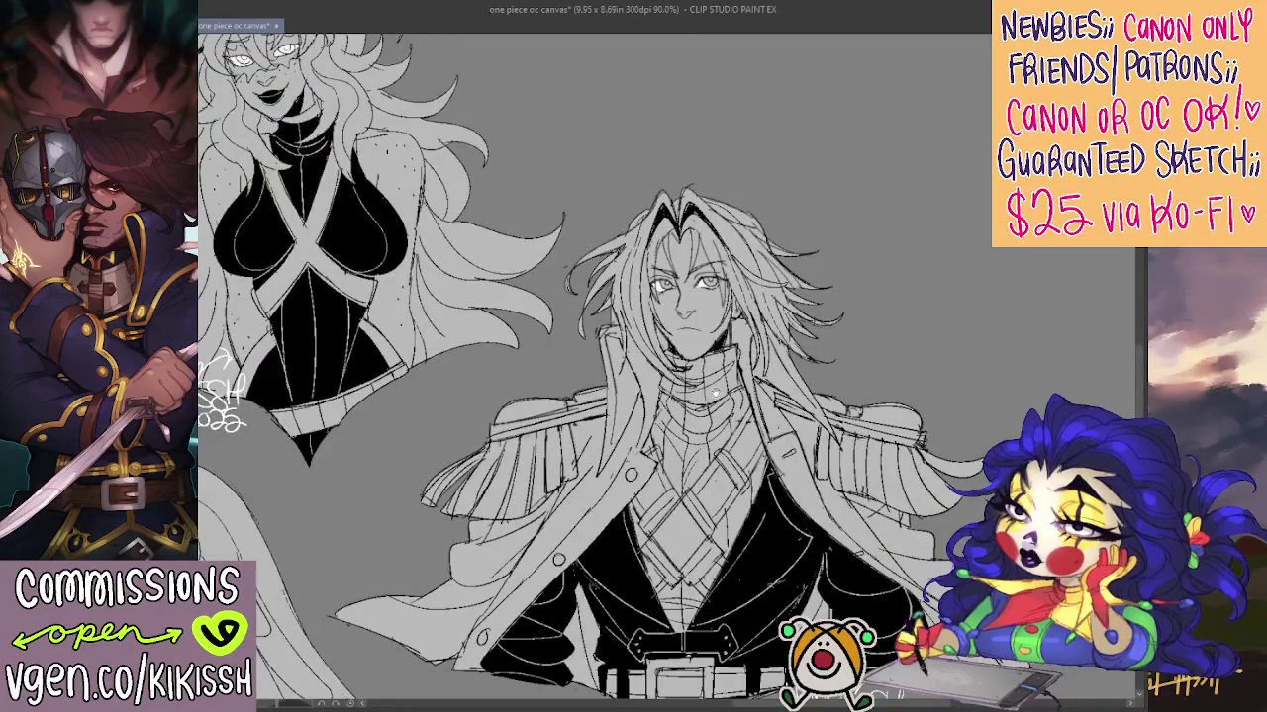
pyautogui.moveTo(715, 393); pyautogui.dragTo(710, 364)
pyautogui.moveTo(641, 336); pyautogui.dragTo(851, 248)
pyautogui.moveTo(594, 198)
pyautogui.mouseDown()
pyautogui.moveTo(609, 267)
pyautogui.moveTo(712, 337)
pyautogui.moveTo(722, 473)
pyautogui.mouseUp()
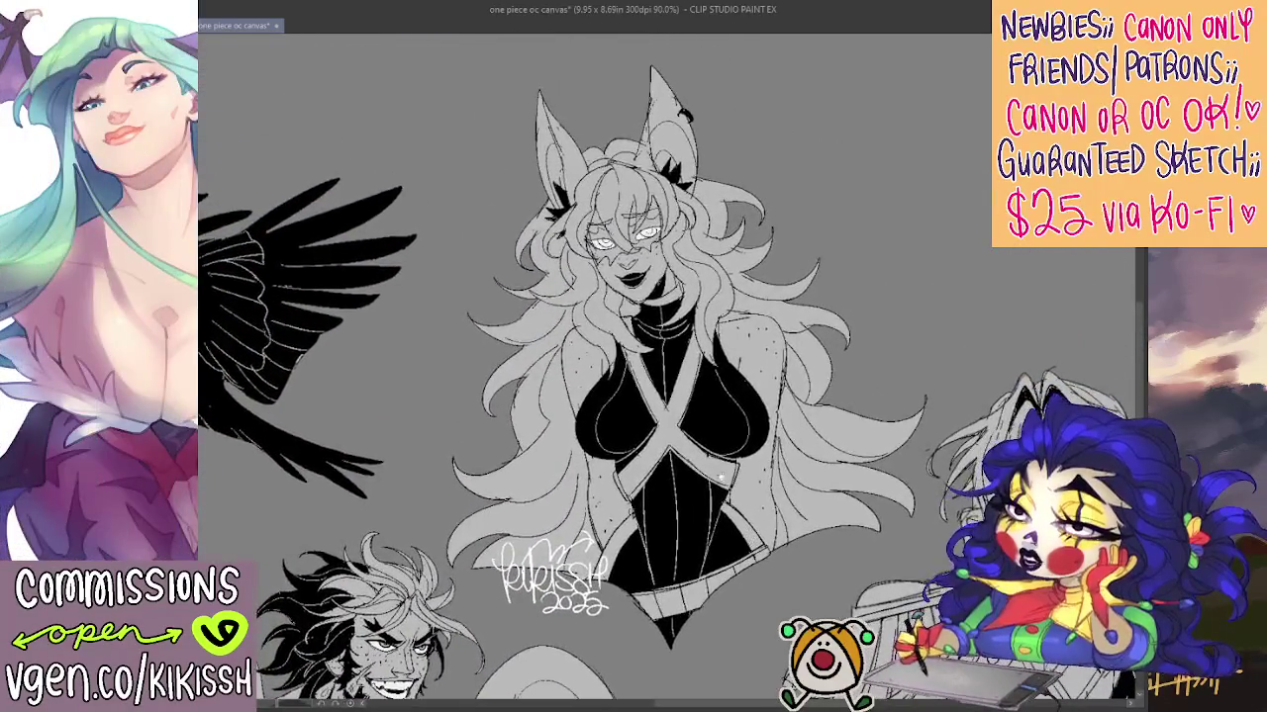
pyautogui.scroll(1, 732, 403)
pyautogui.moveTo(734, 425); pyautogui.dragTo(736, 435)
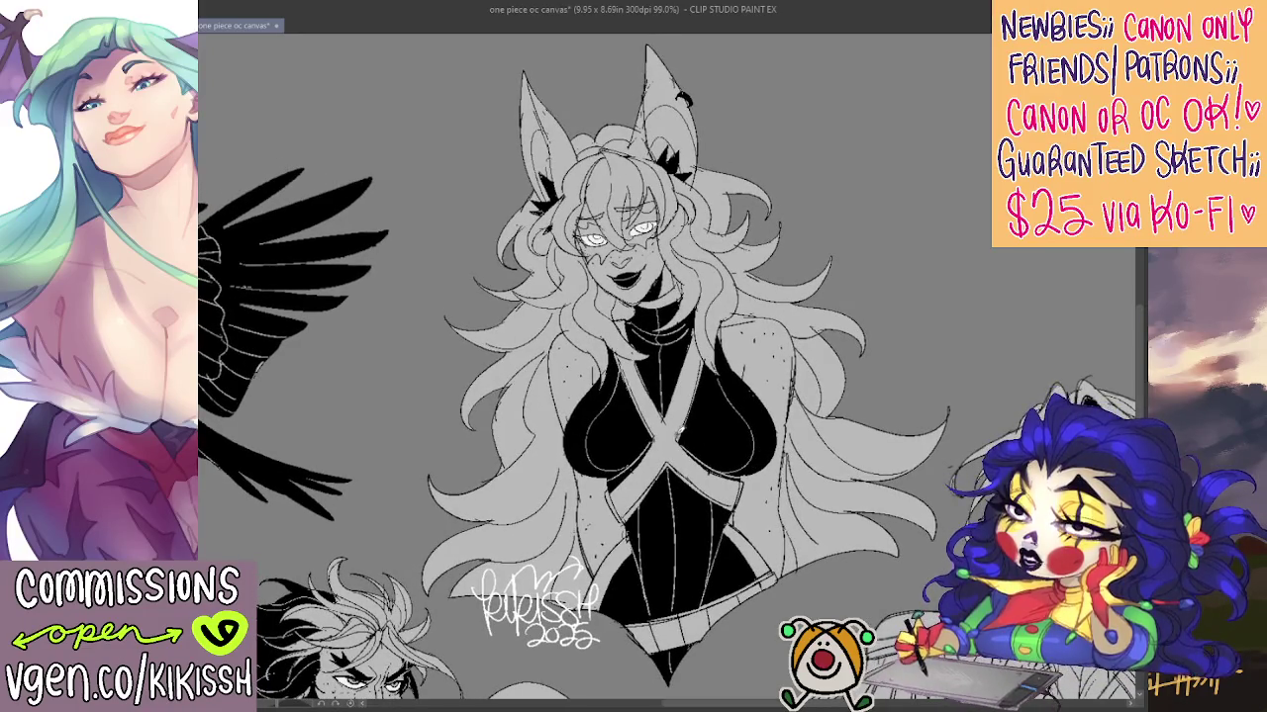
pyautogui.moveTo(679, 426); pyautogui.dragTo(659, 425)
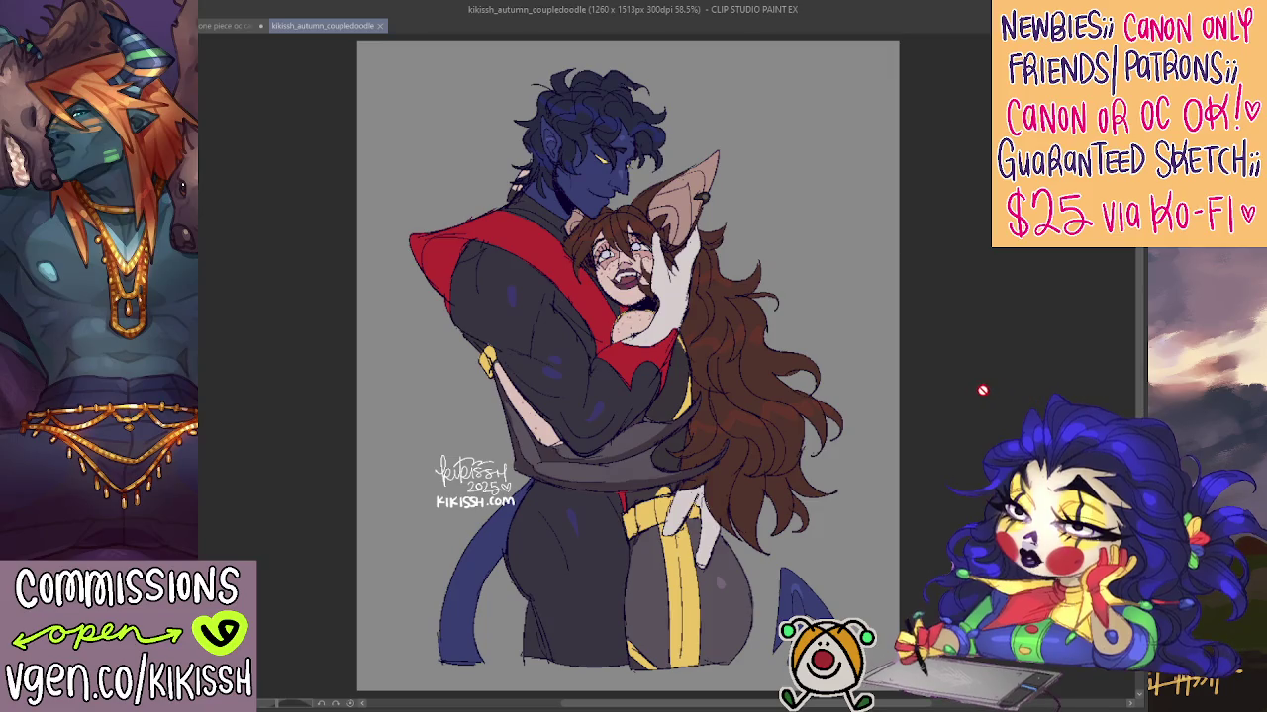
# Zoom into the couple doodle and center the blue character's head
pyautogui.scroll(5, 634, 337)
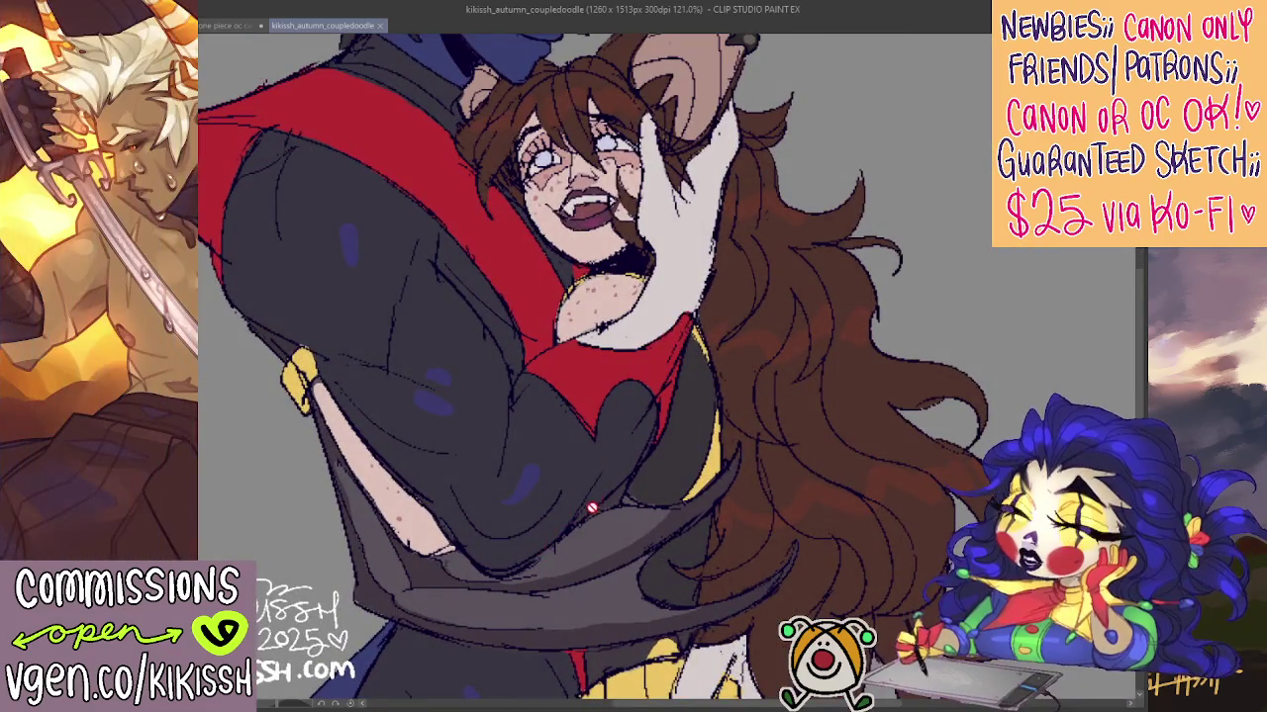
pyautogui.moveTo(1140, 347); pyautogui.dragTo(1125, 278)
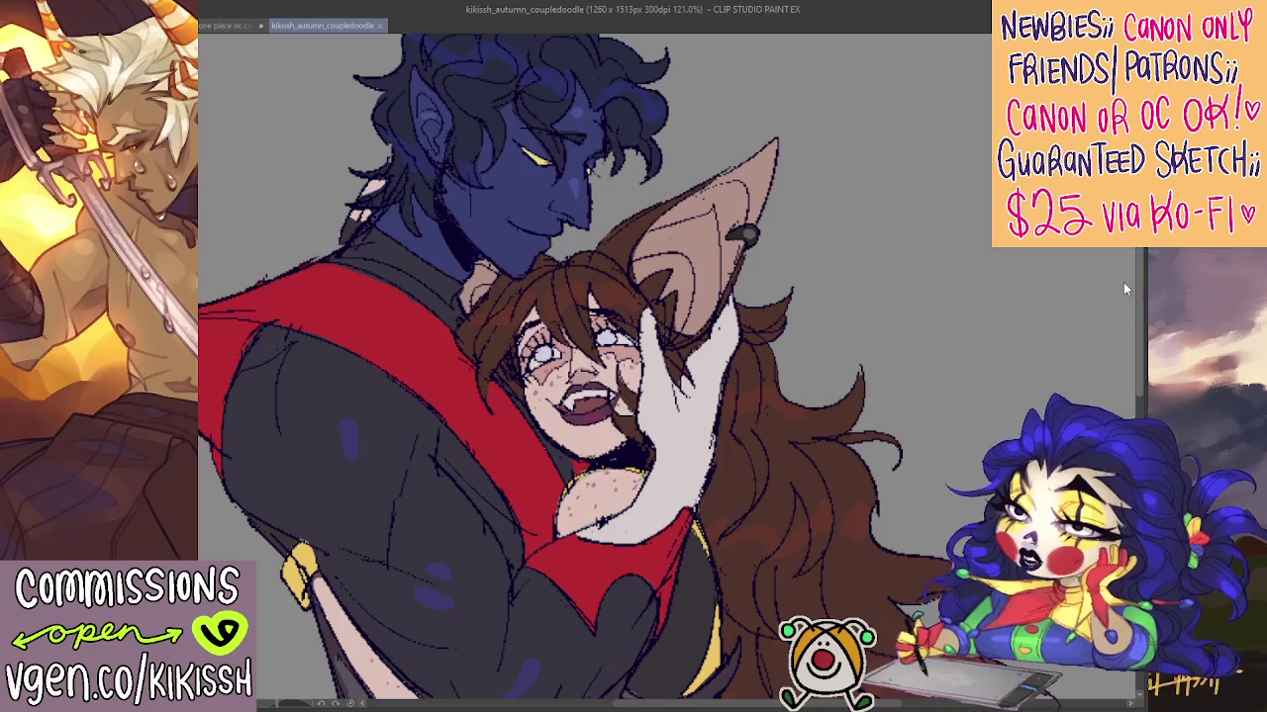
pyautogui.moveTo(1124, 275)
pyautogui.mouseDown()
pyautogui.moveTo(1112, 347)
pyautogui.moveTo(1135, 331)
pyautogui.moveTo(1129, 415)
pyautogui.moveTo(1100, 298)
pyautogui.mouseUp()
# Zoom back out on the doodle and close it, returning to the OC canvas
pyautogui.scroll(-2, 1100, 298)
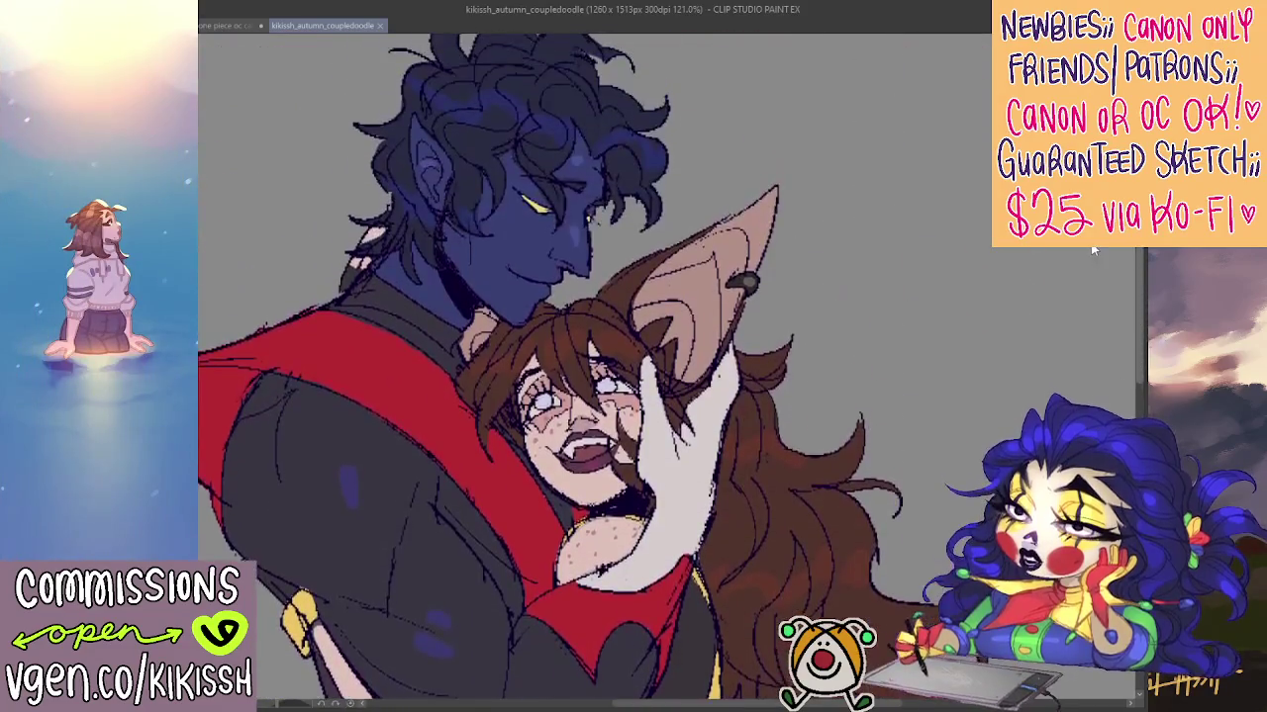
pyautogui.scroll(-1, 916, 328)
pyautogui.scroll(-1, 849, 326)
pyautogui.scroll(-1, 1107, 317)
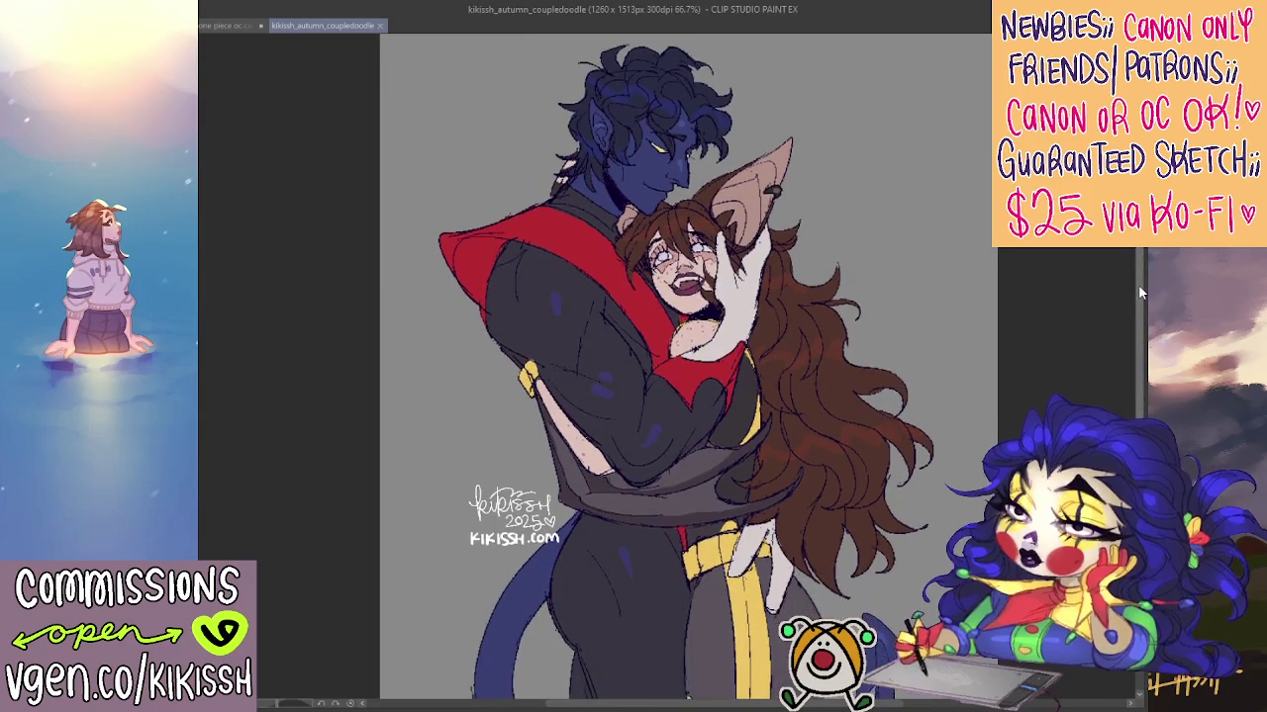
pyautogui.moveTo(1138, 284); pyautogui.dragTo(1137, 294)
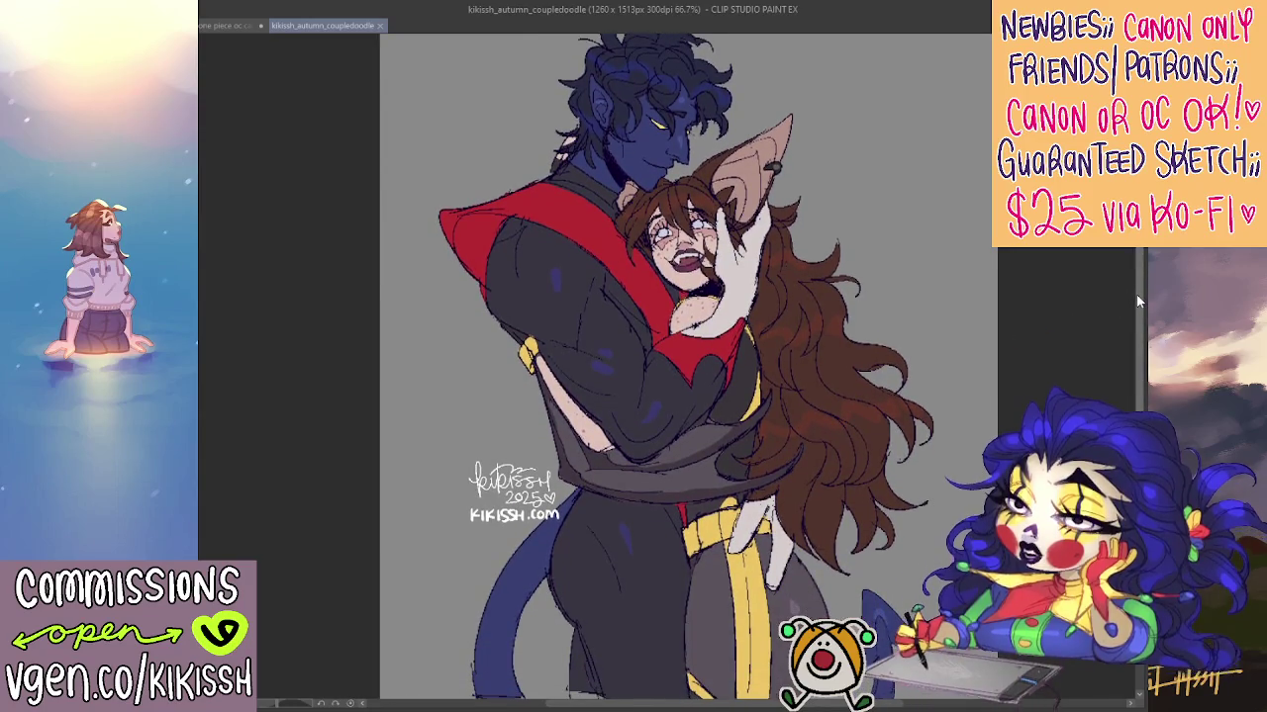
pyautogui.click(383, 26)
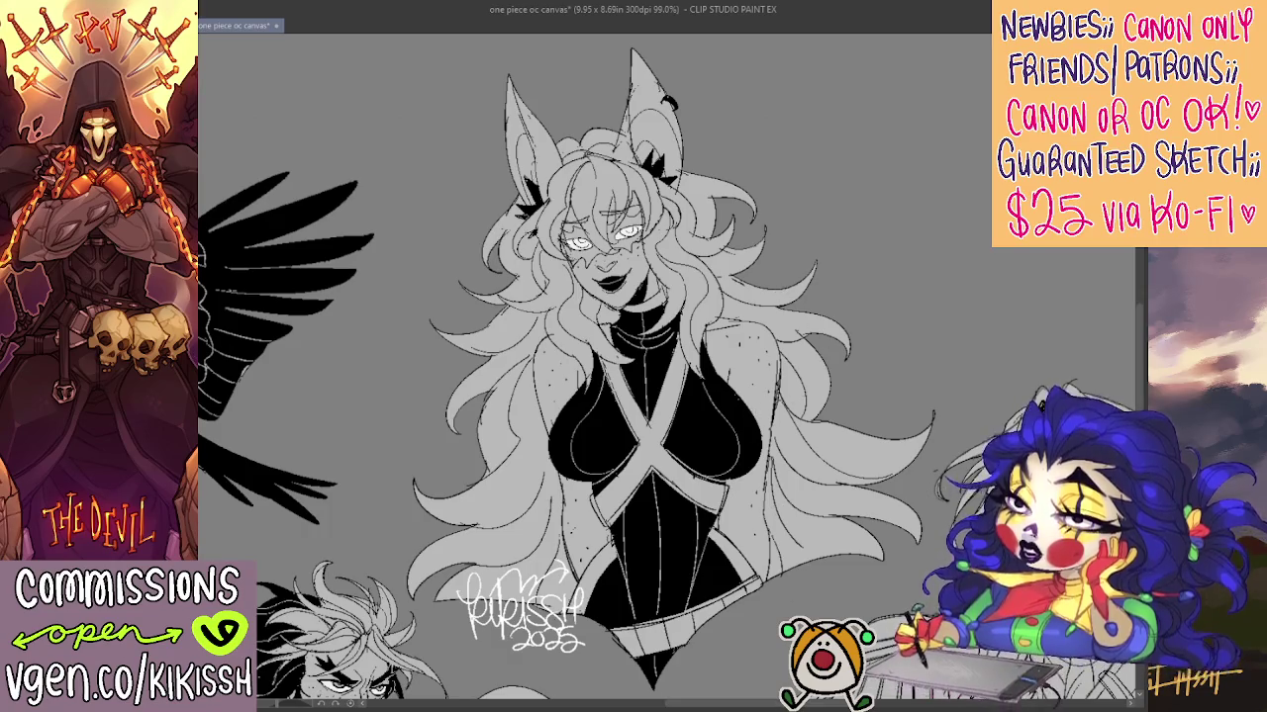
# Pan along the sheet to show more of the crow and the wing
pyautogui.moveTo(792, 705); pyautogui.dragTo(297, 708)
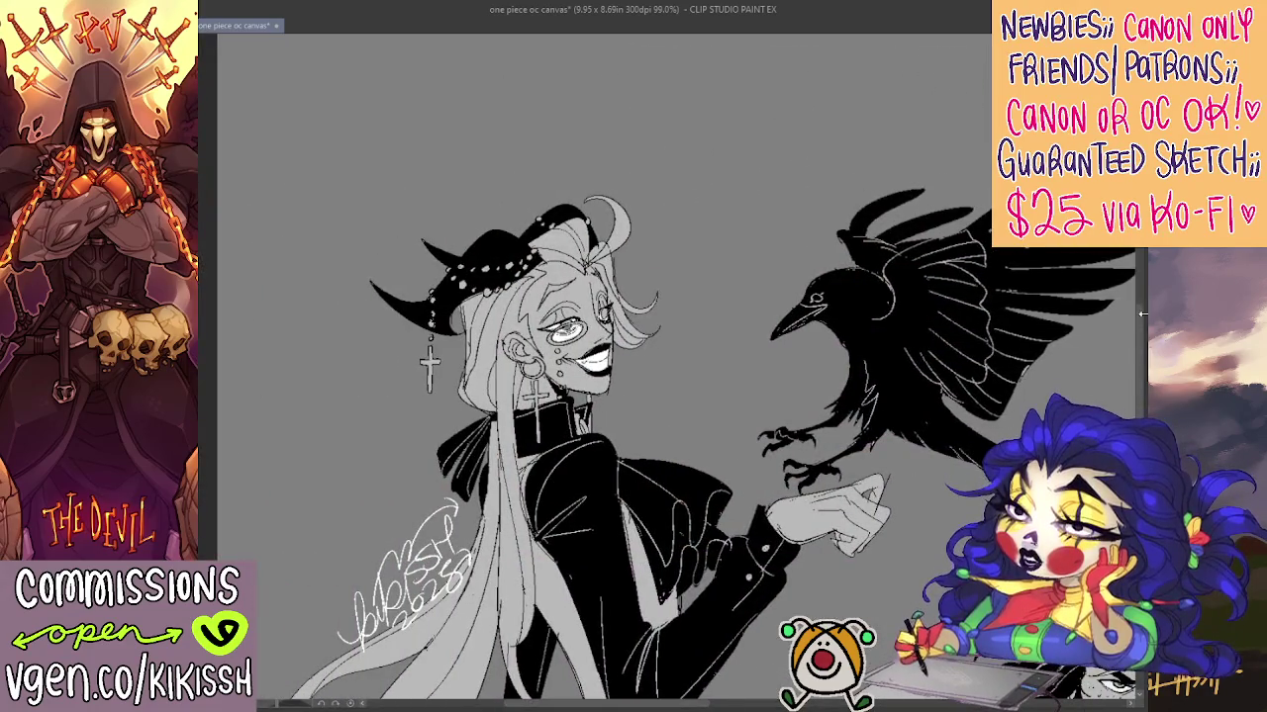
pyautogui.moveTo(1143, 317); pyautogui.dragTo(1141, 366)
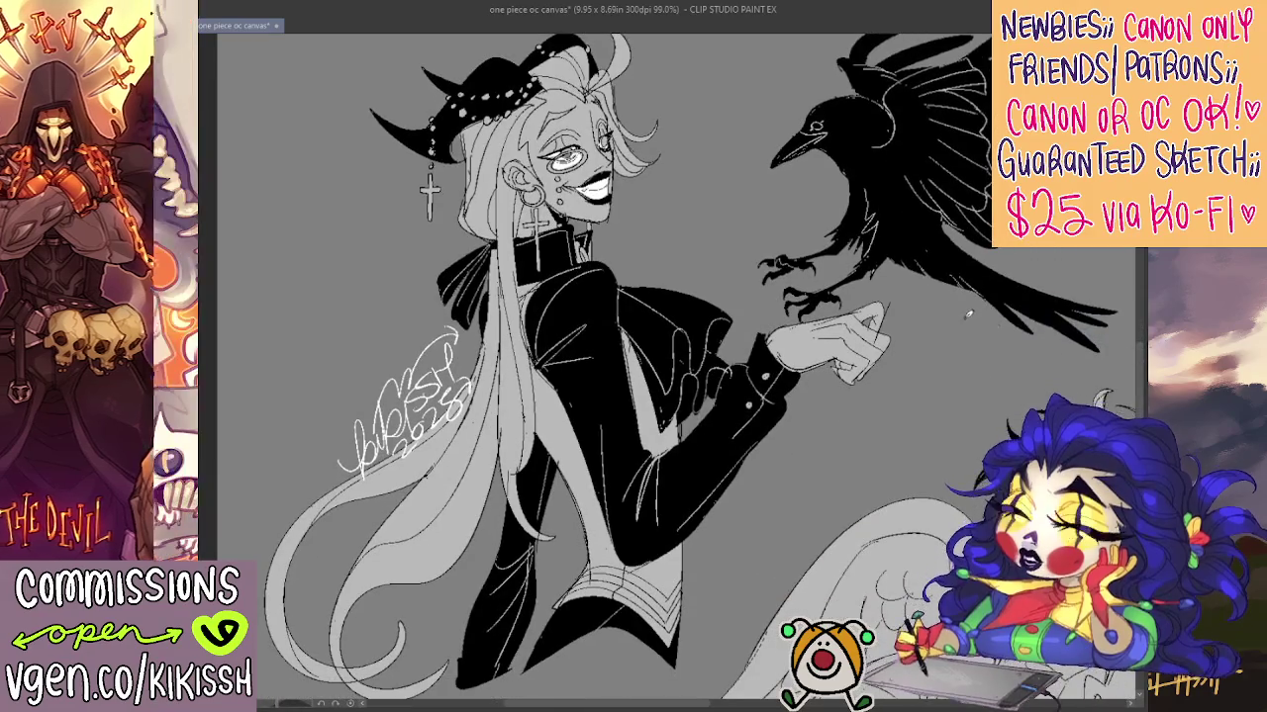
pyautogui.scroll(-1, 950, 322)
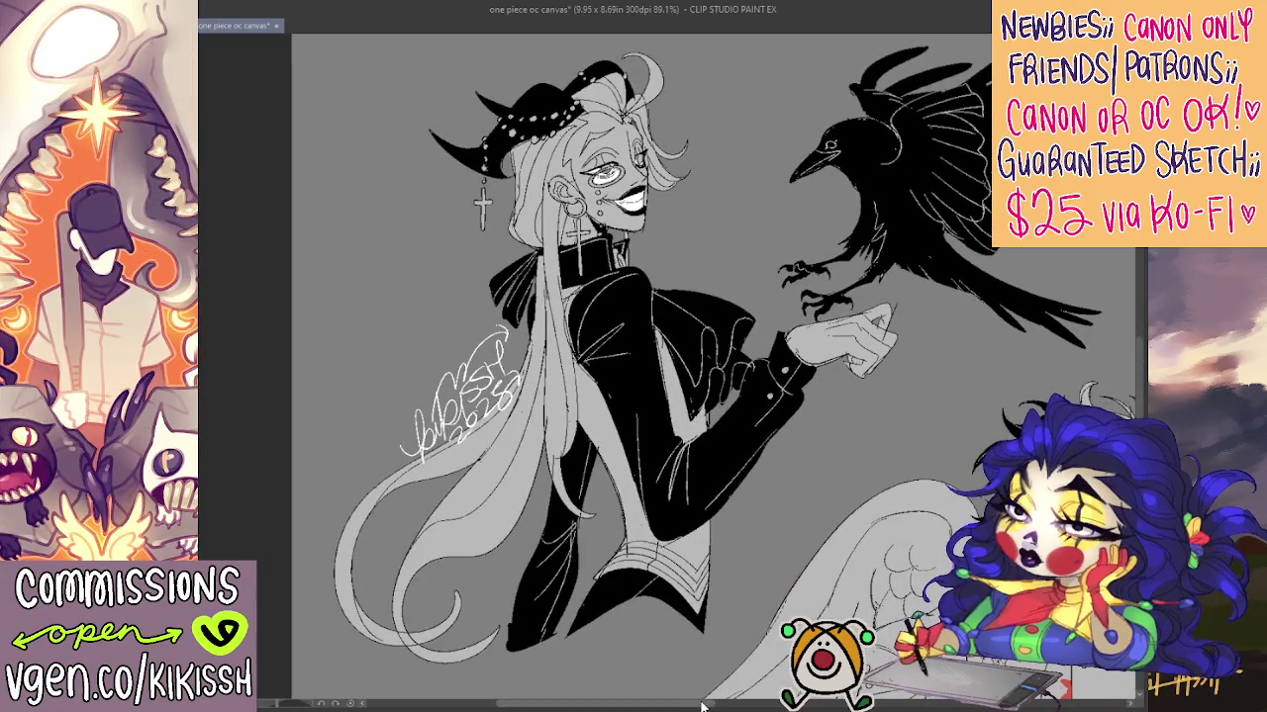
pyautogui.moveTo(700, 706); pyautogui.dragTo(728, 706)
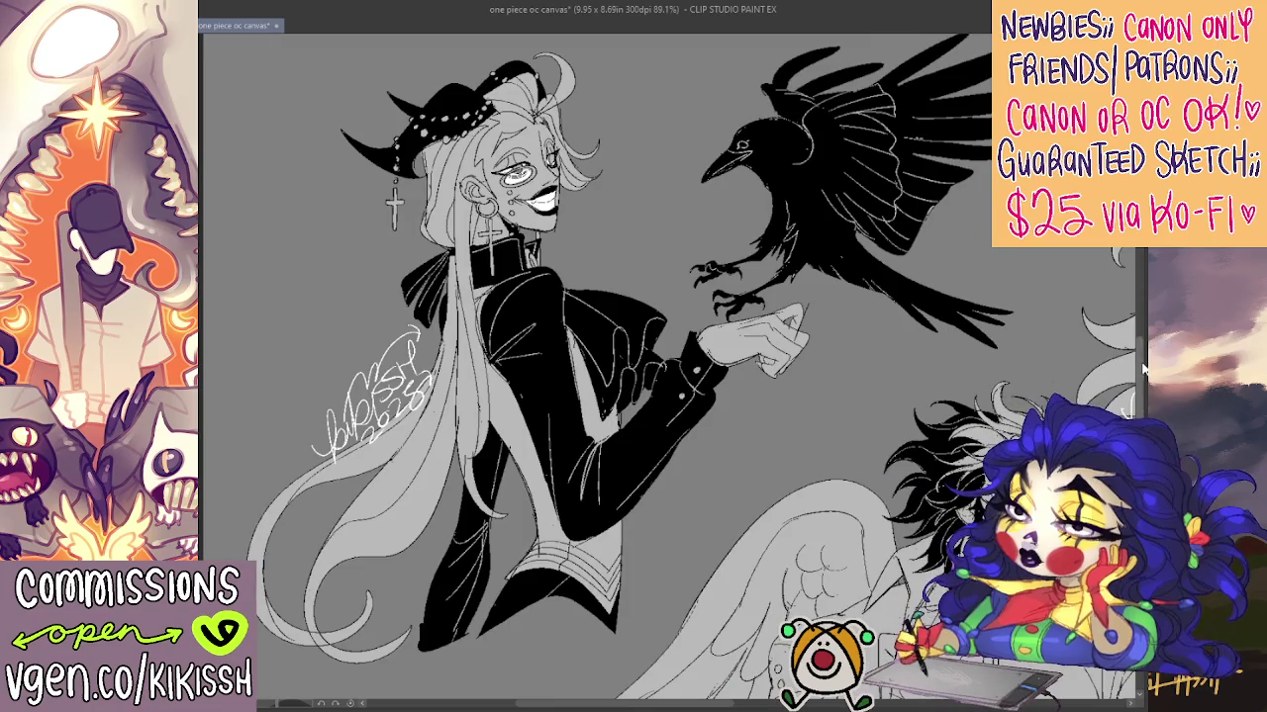
pyautogui.moveTo(1143, 368); pyautogui.dragTo(1141, 362)
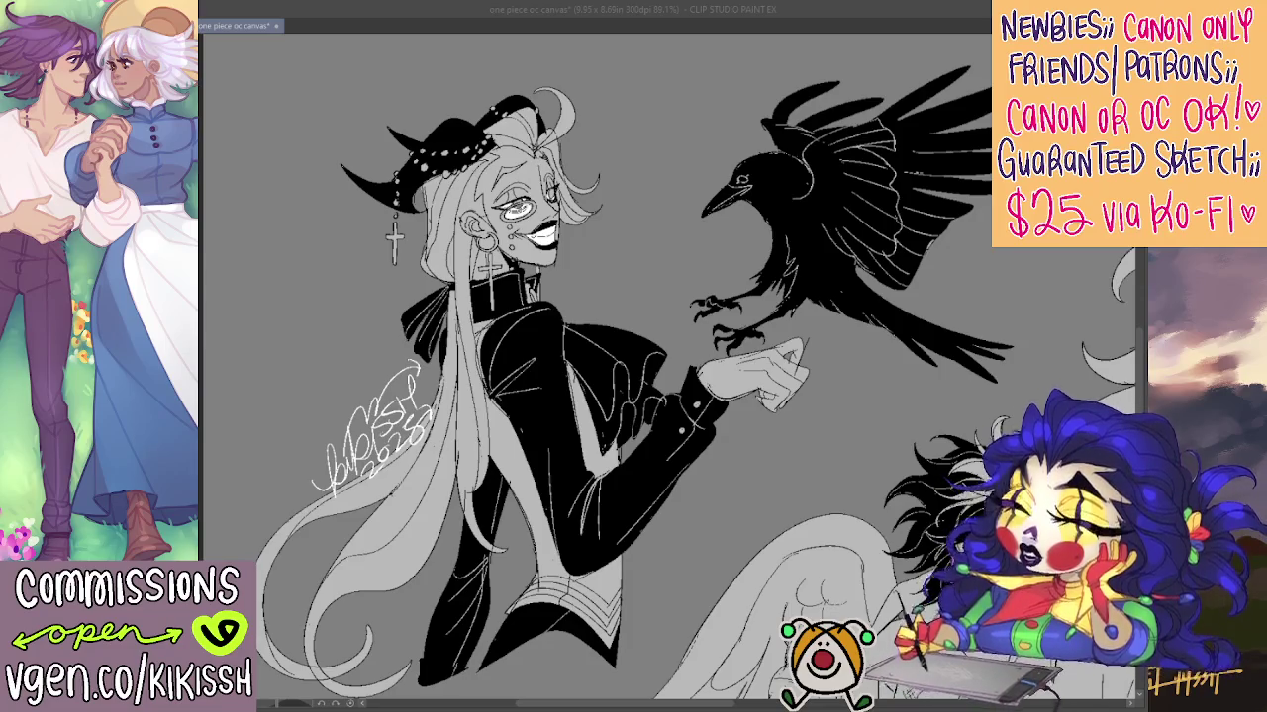
# Pan past the grinning winged man up to the blank space above the characters
pyautogui.moveTo(693, 396)
pyautogui.mouseDown()
pyautogui.moveTo(465, 386)
pyautogui.moveTo(624, 396)
pyautogui.moveTo(757, 384)
pyautogui.mouseUp()
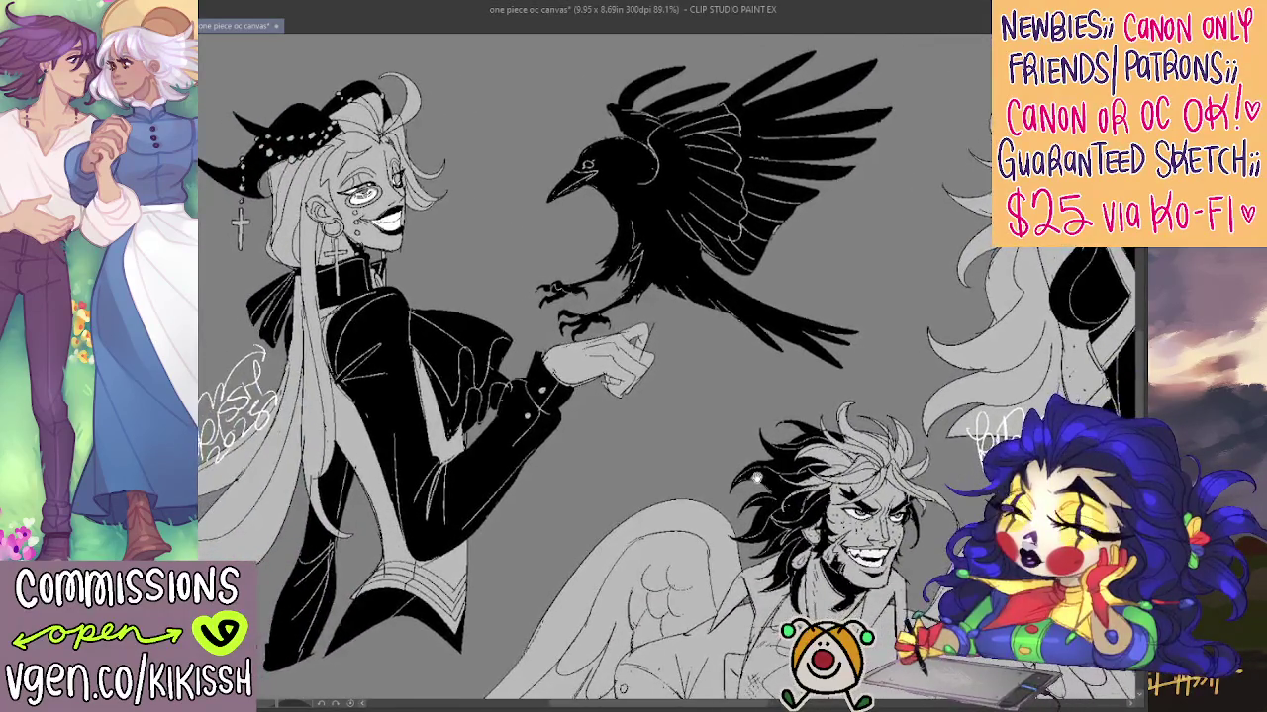
pyautogui.scroll(-1, 668, 366)
pyautogui.scroll(-2, 668, 366)
pyautogui.scroll(-1, 668, 367)
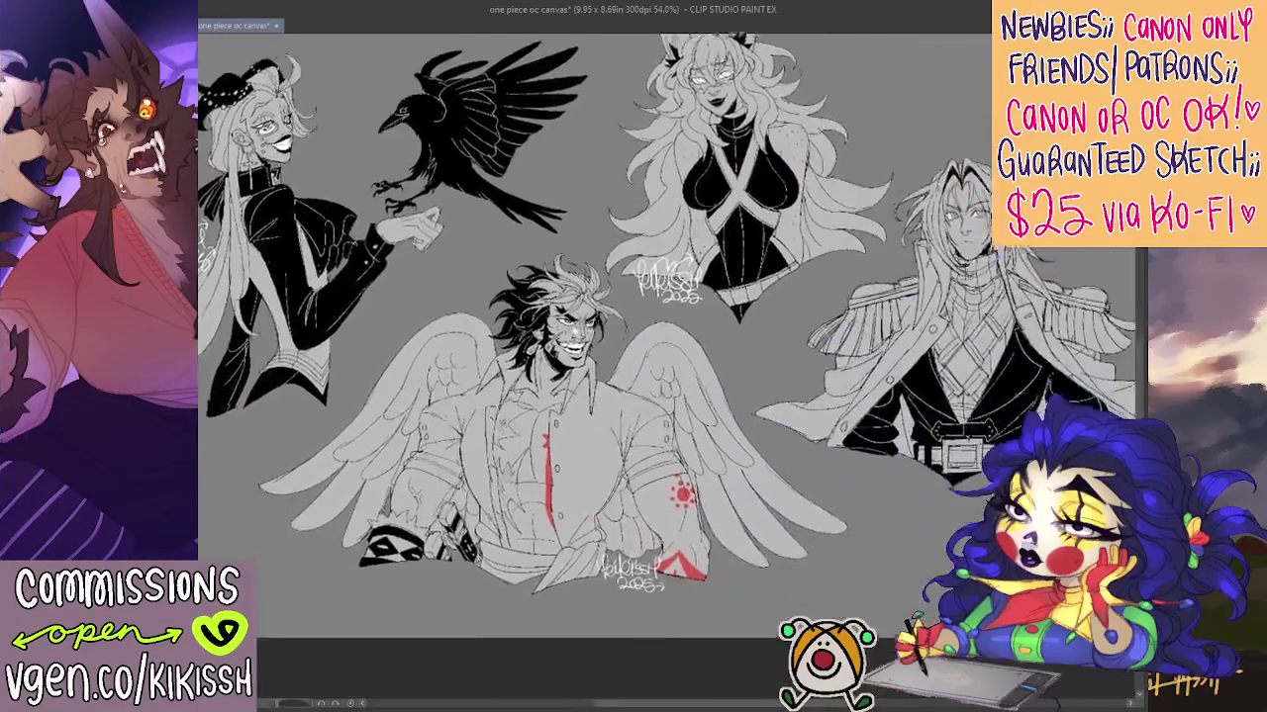
pyautogui.moveTo(663, 99); pyautogui.dragTo(653, 475)
pyautogui.scroll(1, 659, 288)
pyautogui.scroll(1, 659, 288)
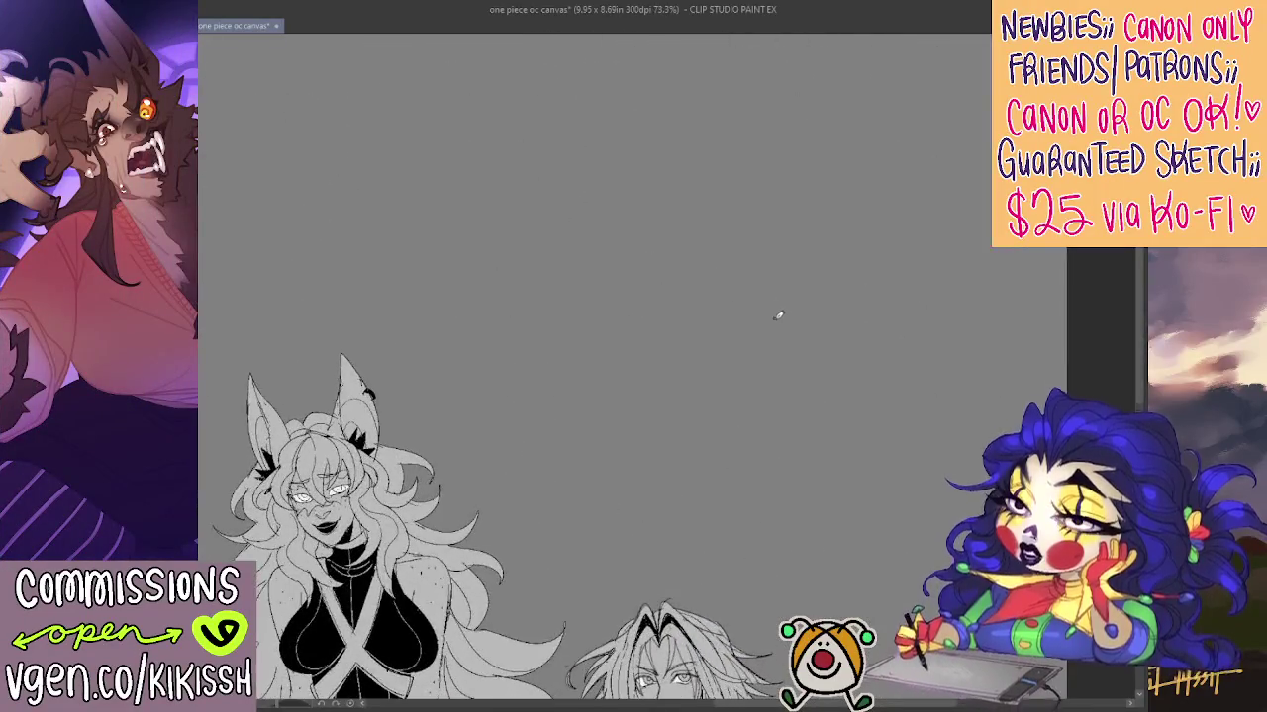
# Navigate past the hat-wearing character and crow to blank canvas above the characters
pyautogui.scroll(1, 914, 347)
pyautogui.scroll(1, 998, 352)
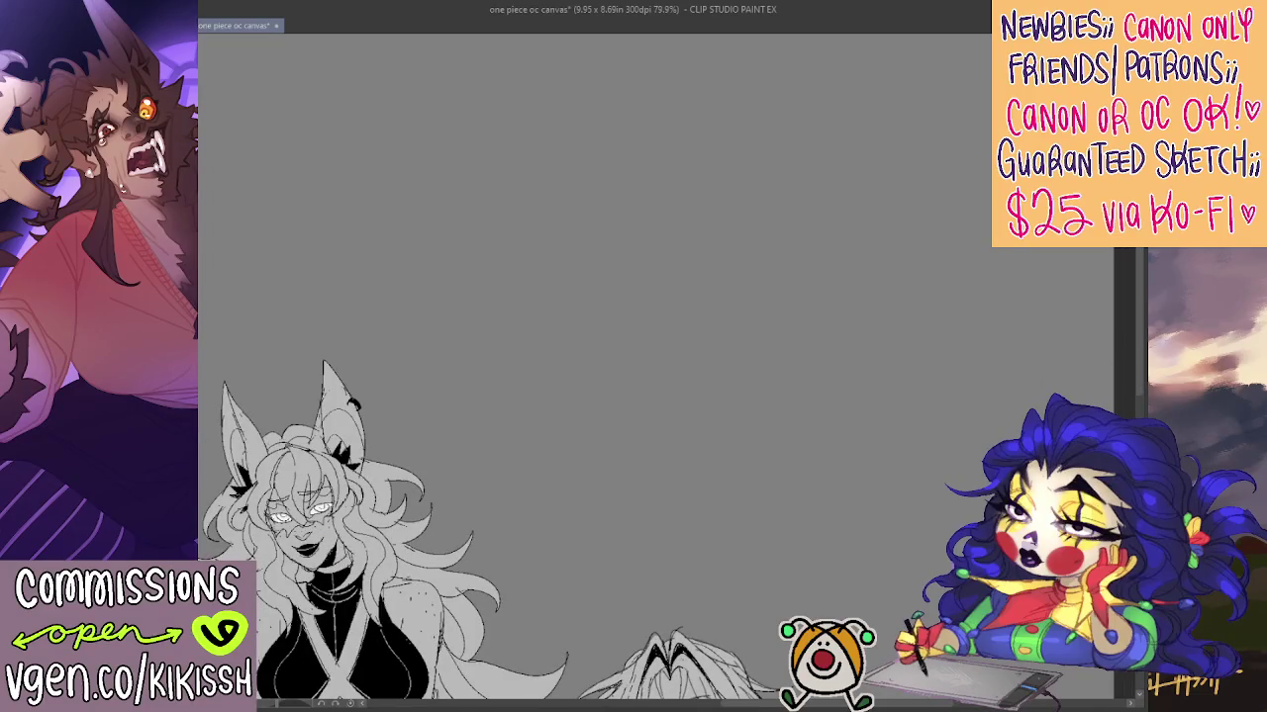
pyautogui.moveTo(770, 444)
pyautogui.mouseDown()
pyautogui.moveTo(859, 348)
pyautogui.moveTo(584, 327)
pyautogui.mouseUp()
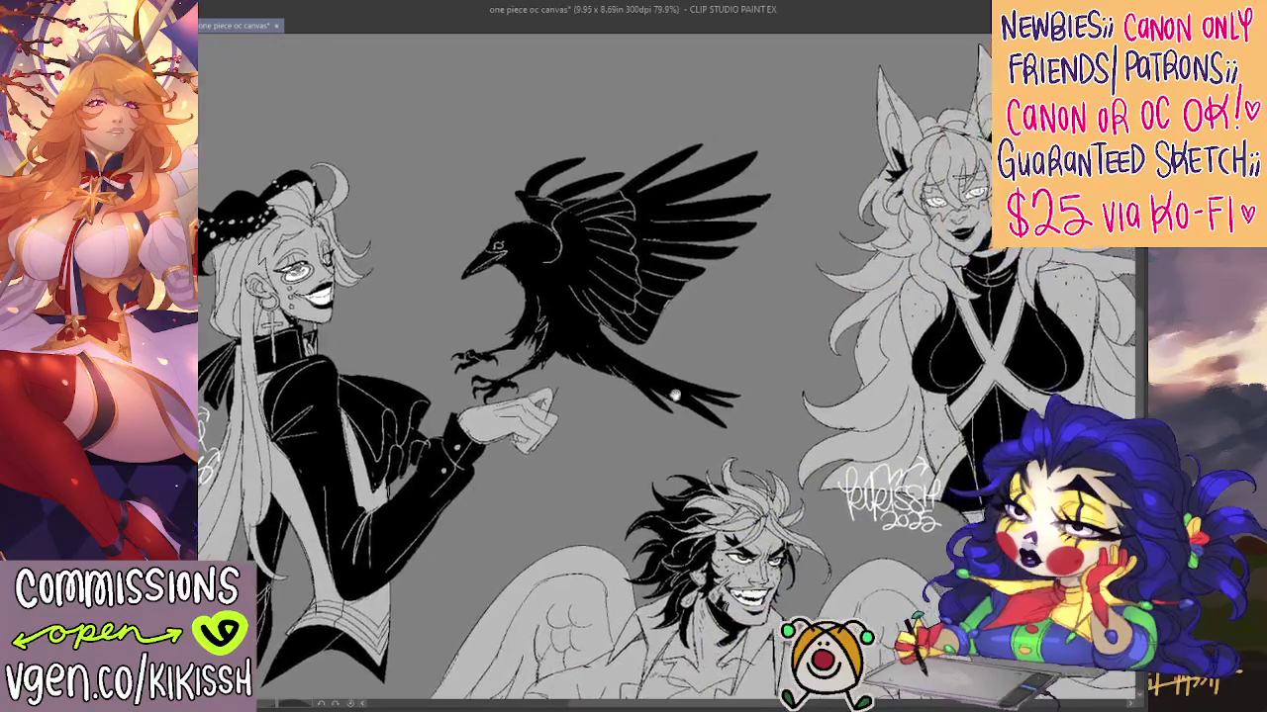
pyautogui.scroll(2, 584, 327)
pyautogui.scroll(3, 582, 325)
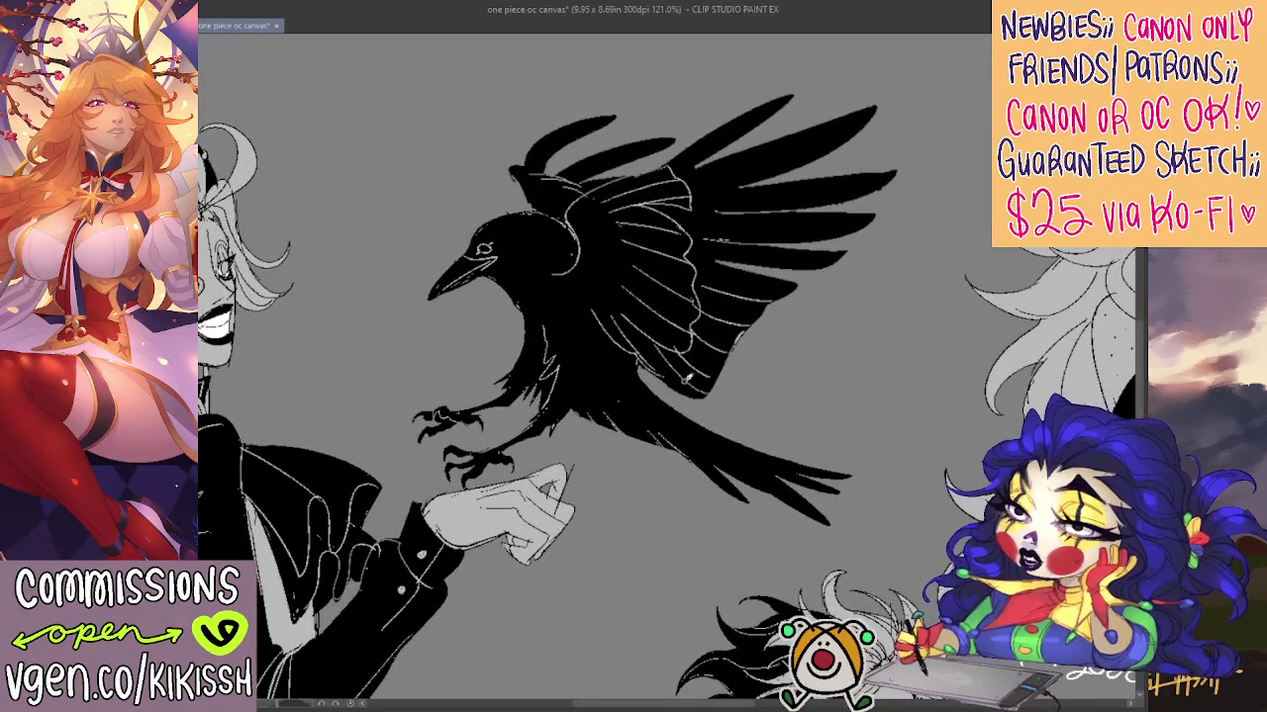
pyautogui.scroll(-1, 734, 403)
pyautogui.hscroll(3, 842, 433)
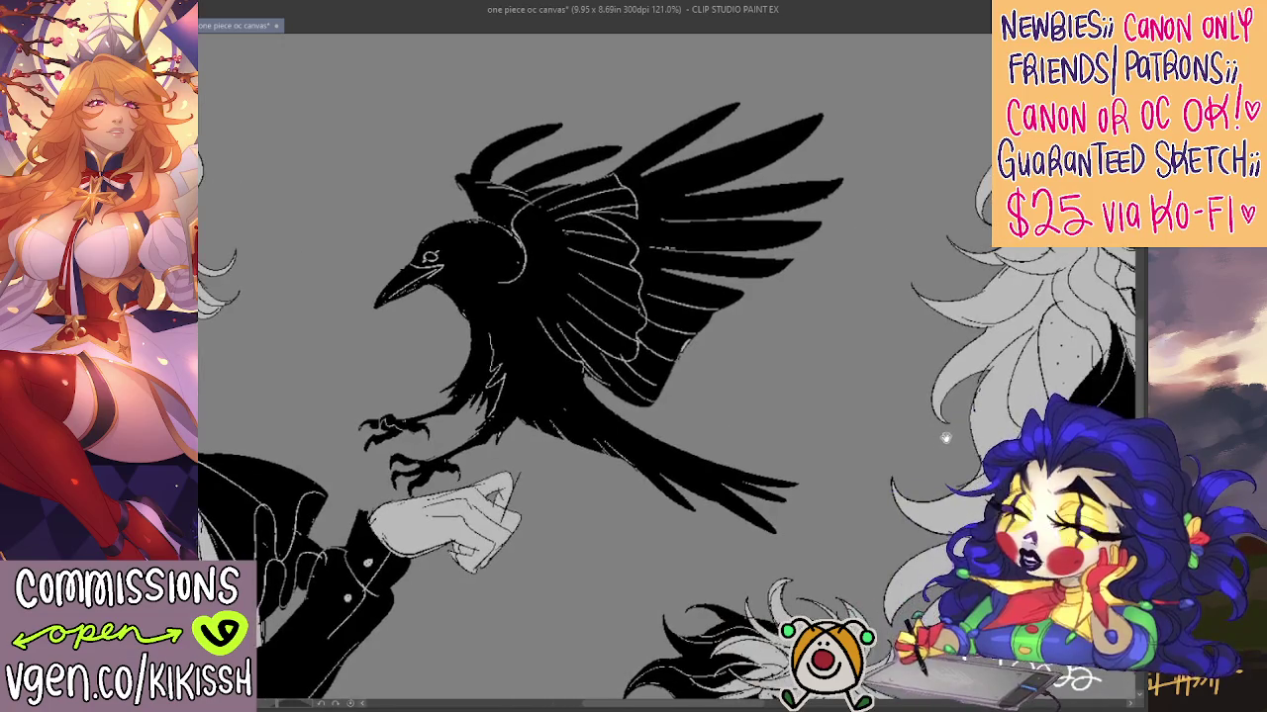
pyautogui.hscroll(2, 962, 432)
pyautogui.hscroll(10, 921, 432)
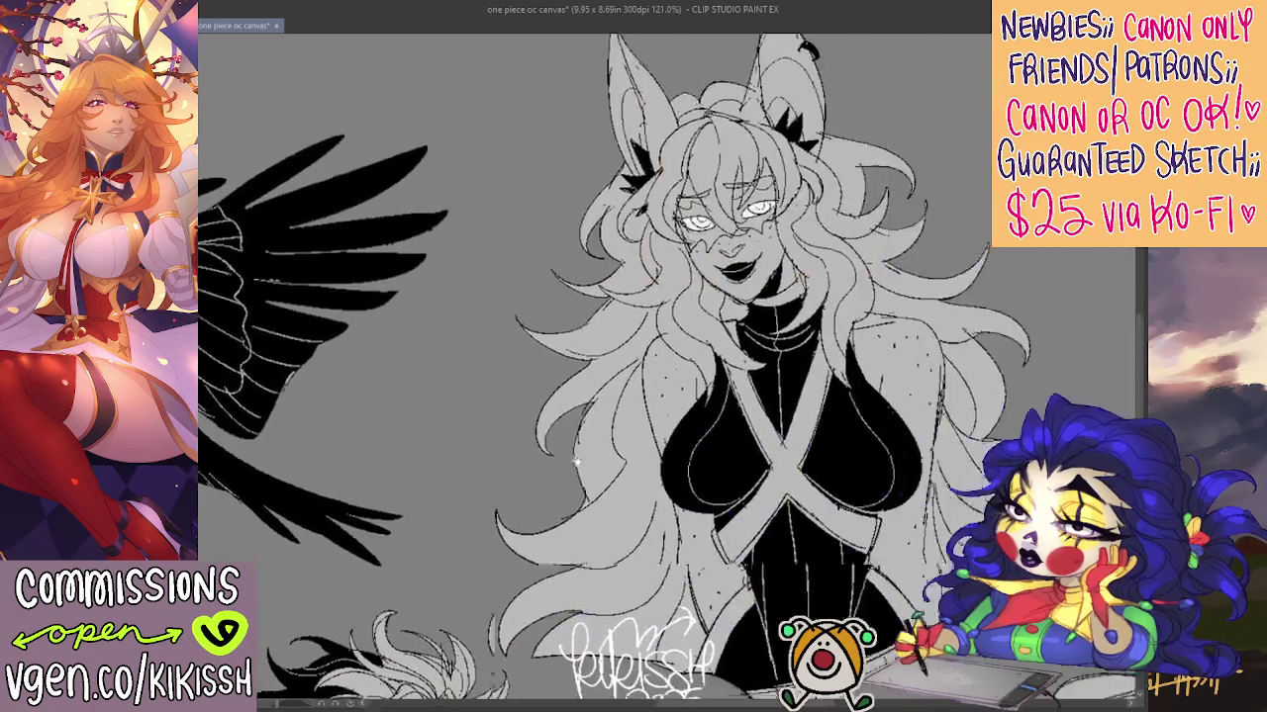
pyautogui.hscroll(8, 437, 481)
pyautogui.scroll(-1, 436, 481)
pyautogui.moveTo(580, 503)
pyautogui.mouseDown()
pyautogui.moveTo(741, 399)
pyautogui.moveTo(628, 402)
pyautogui.mouseUp()
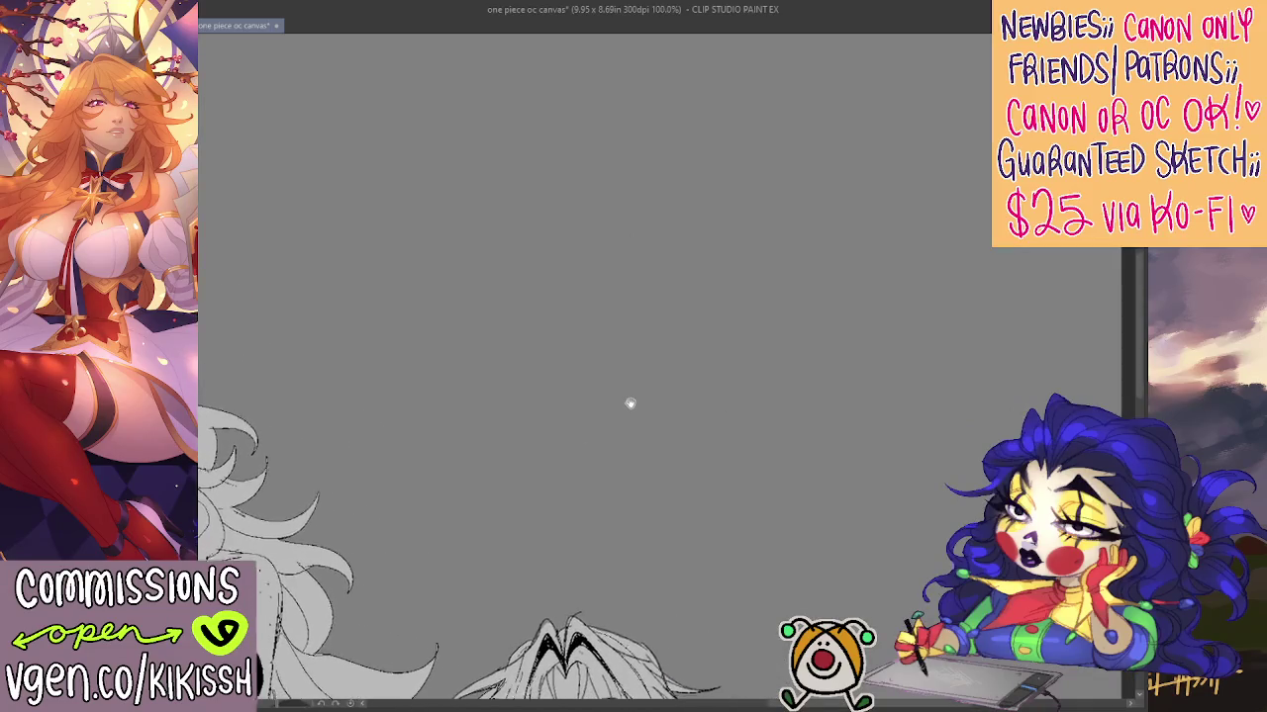
# Try a trial arc and a circle in the blank area, undoing both
pyautogui.moveTo(618, 117); pyautogui.dragTo(677, 119)
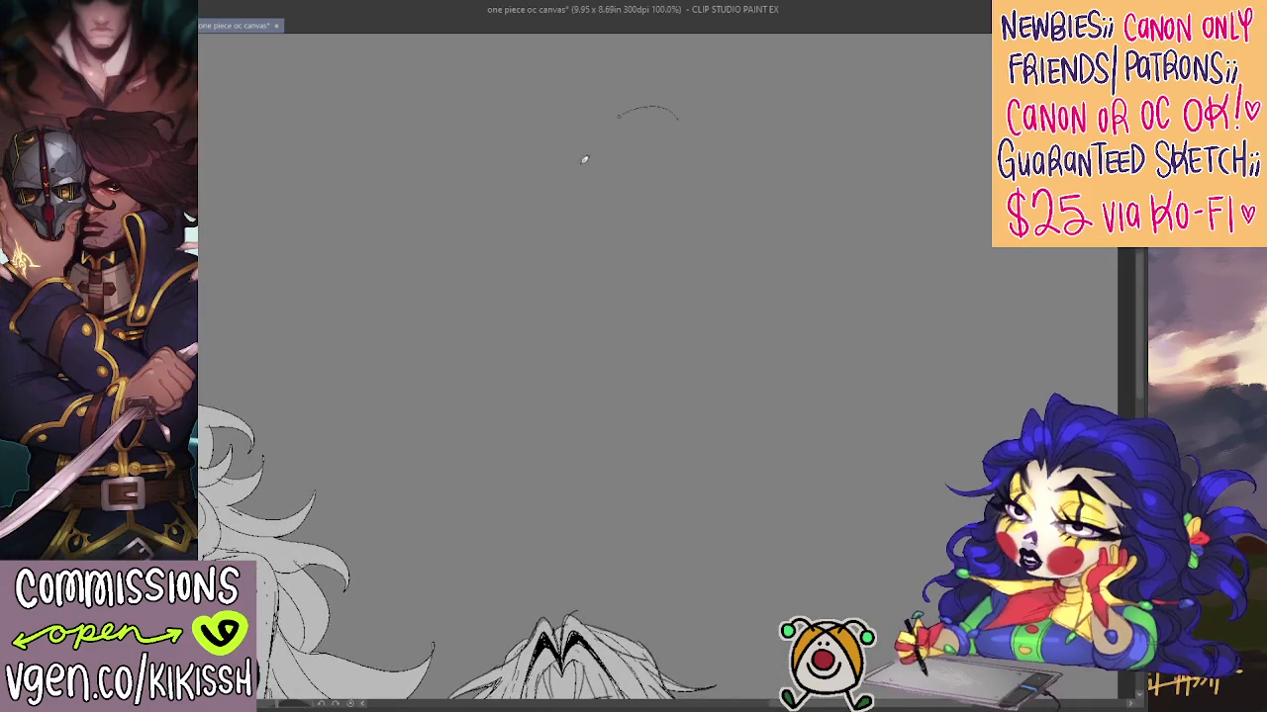
pyautogui.hotkey('ctrl', 'z')
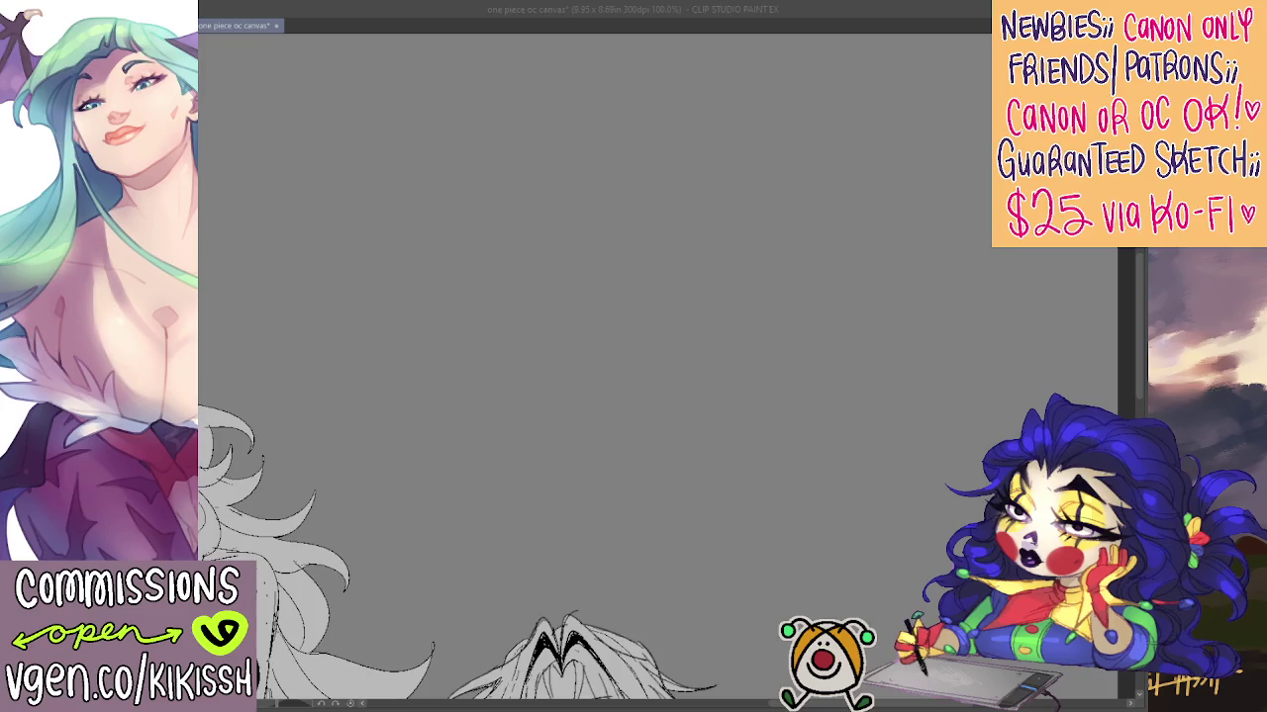
pyautogui.click(793, 221)
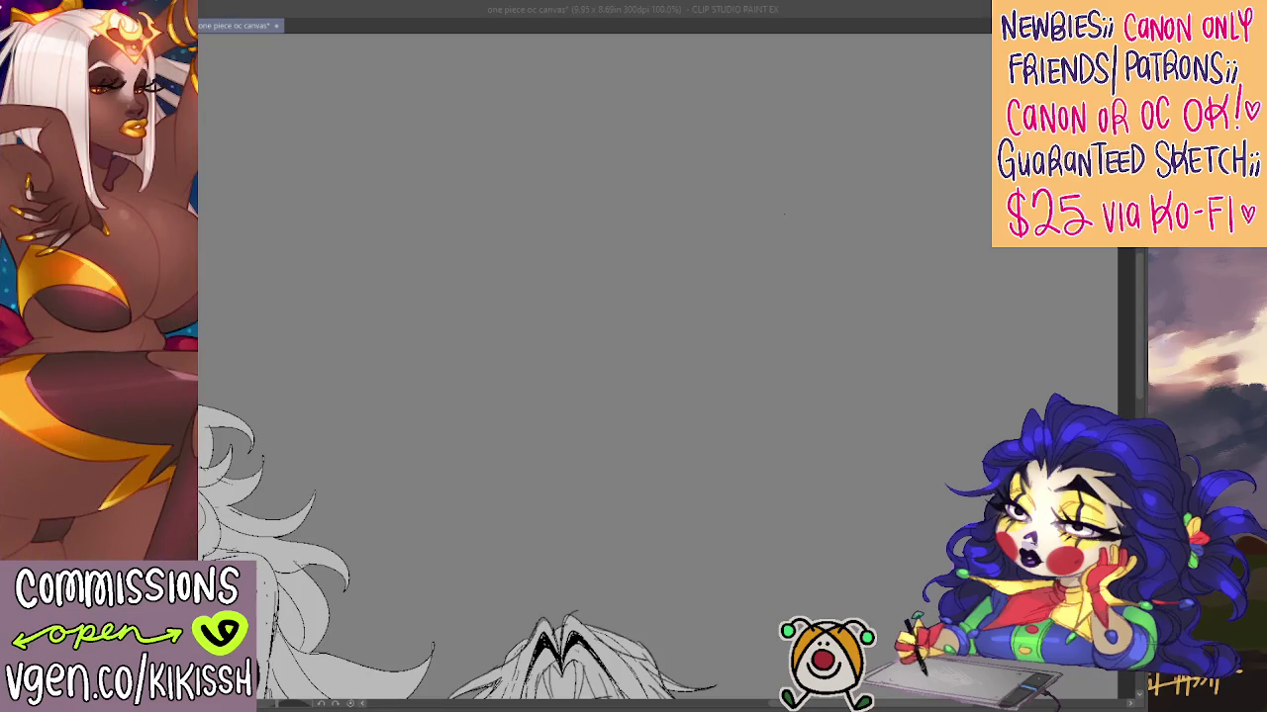
pyautogui.scroll(2, 658, 221)
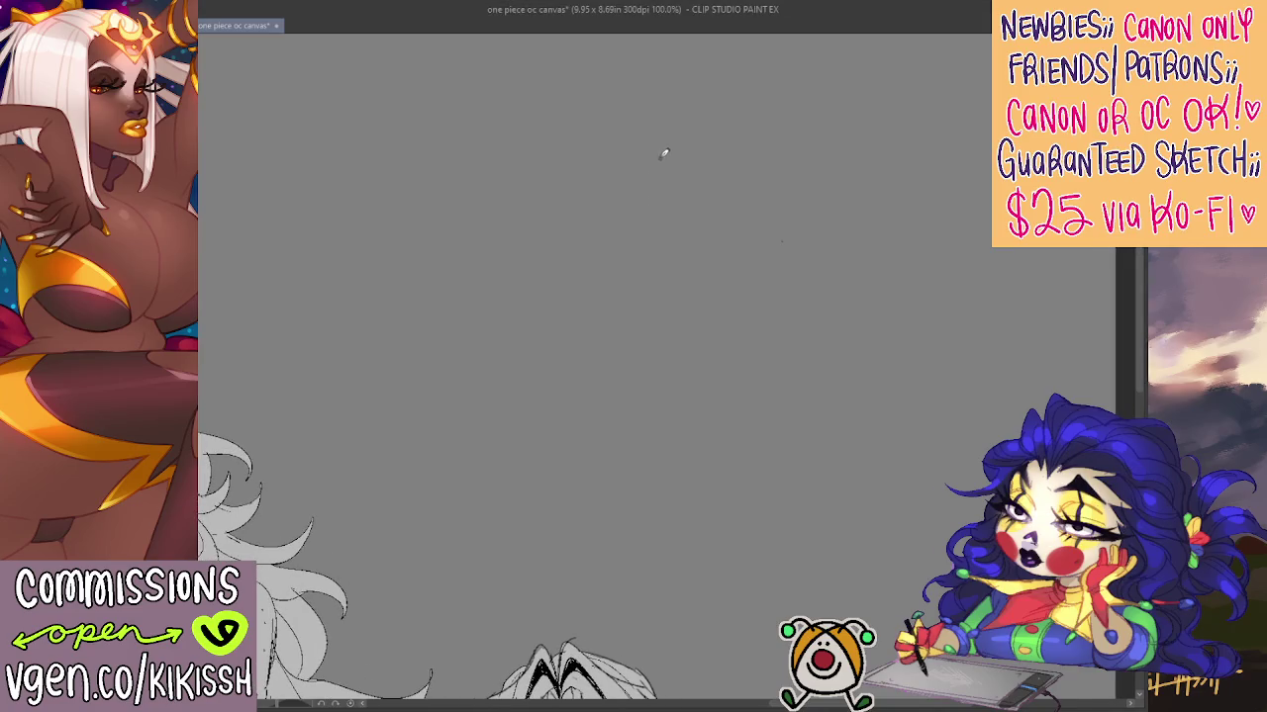
pyautogui.moveTo(673, 254); pyautogui.dragTo(658, 144)
pyautogui.hotkey('ctrl', 'z')
pyautogui.hotkey('ctrl', 'z')
# Draw the new head oval in the empty upper area of the sheet
pyautogui.moveTo(452, 426); pyautogui.dragTo(763, 226)
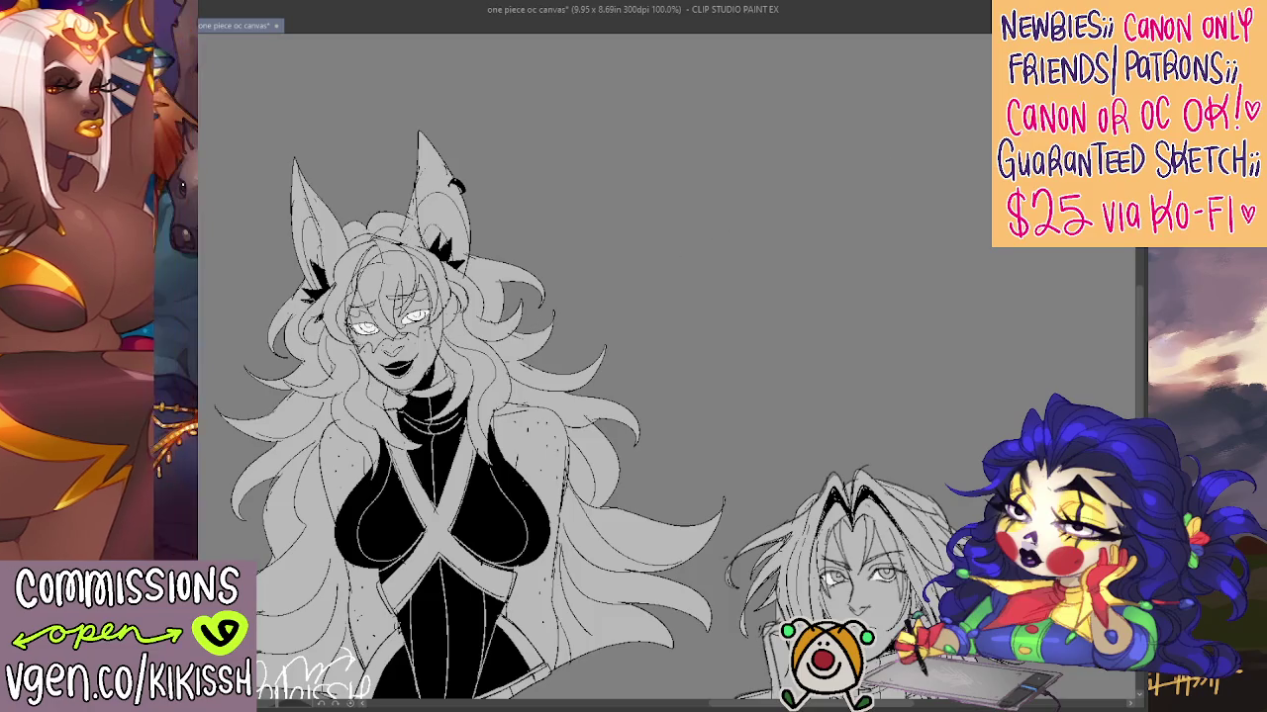
pyautogui.moveTo(475, 228); pyautogui.dragTo(451, 352)
pyautogui.moveTo(841, 94); pyautogui.dragTo(847, 101)
pyautogui.moveTo(933, 184)
pyautogui.mouseDown()
pyautogui.moveTo(676, 393)
pyautogui.moveTo(695, 268)
pyautogui.moveTo(719, 263)
pyautogui.mouseUp()
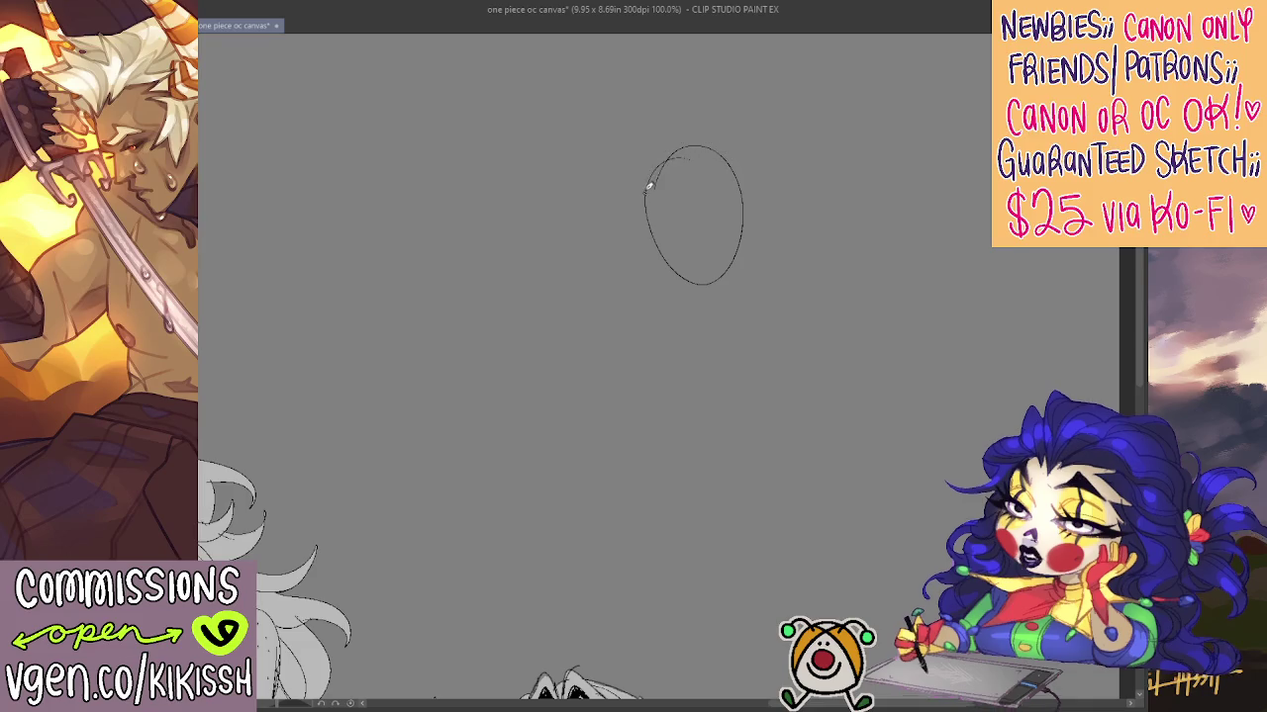
# Erase the oval's inner arc and redraw a fresh head oval, undoing a stray curve
pyautogui.moveTo(689, 159); pyautogui.dragTo(650, 180)
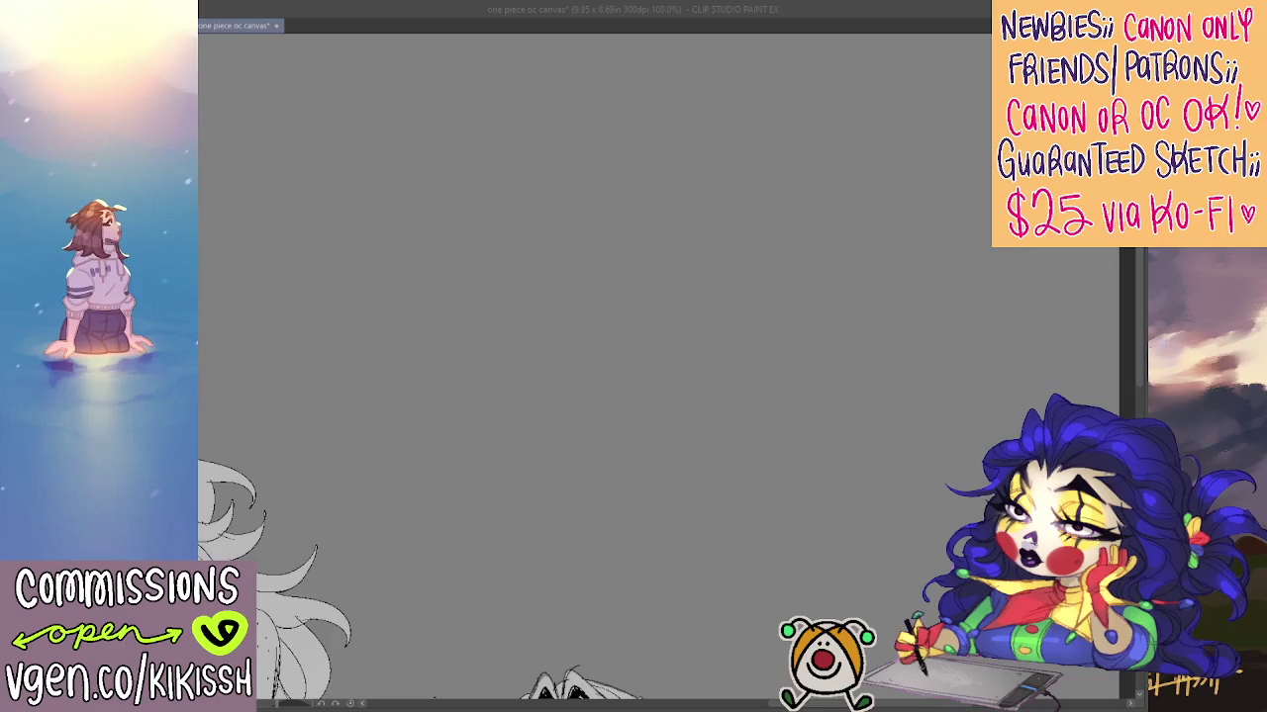
pyautogui.moveTo(683, 149); pyautogui.dragTo(677, 154)
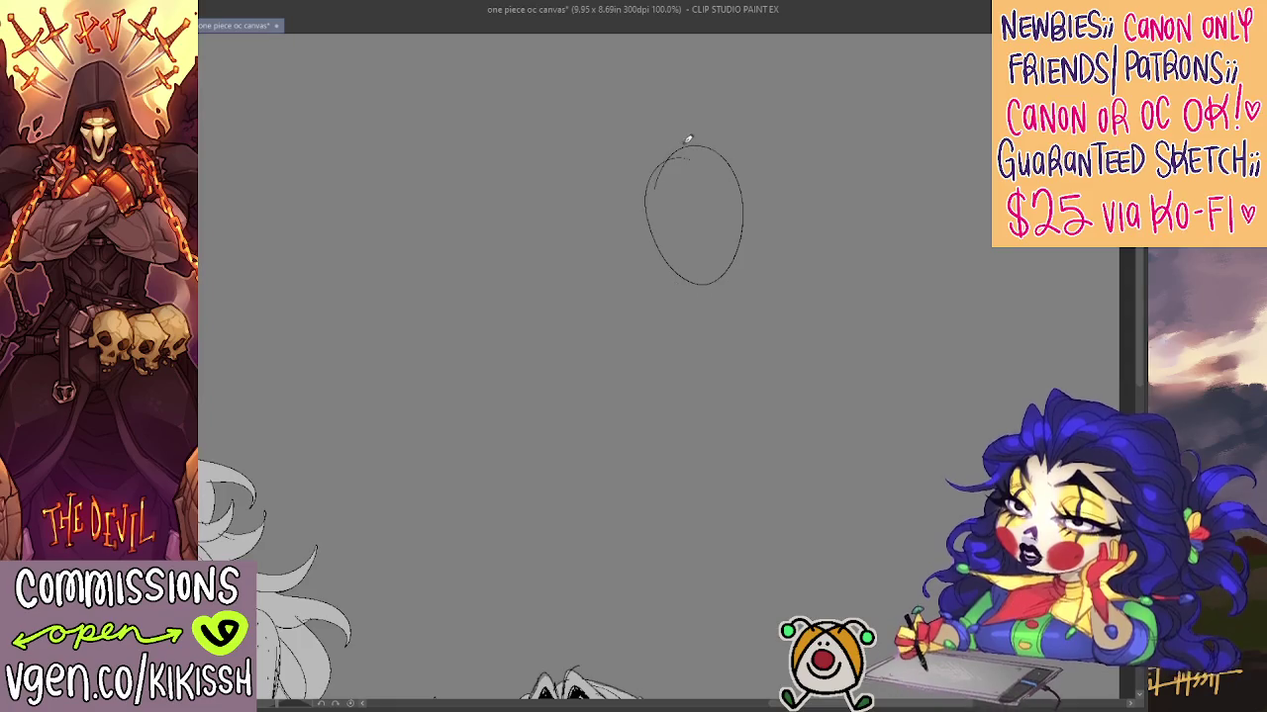
pyautogui.moveTo(680, 138); pyautogui.dragTo(618, 169)
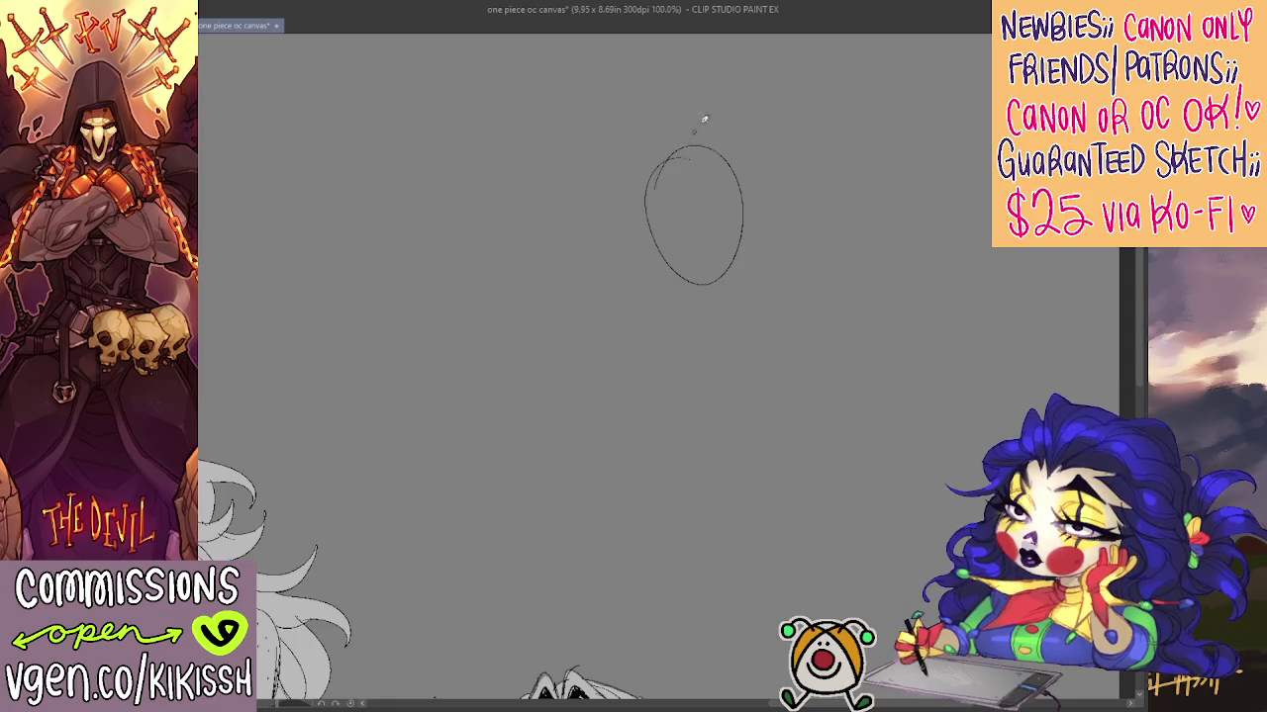
pyautogui.hotkey('ctrl', 'z')
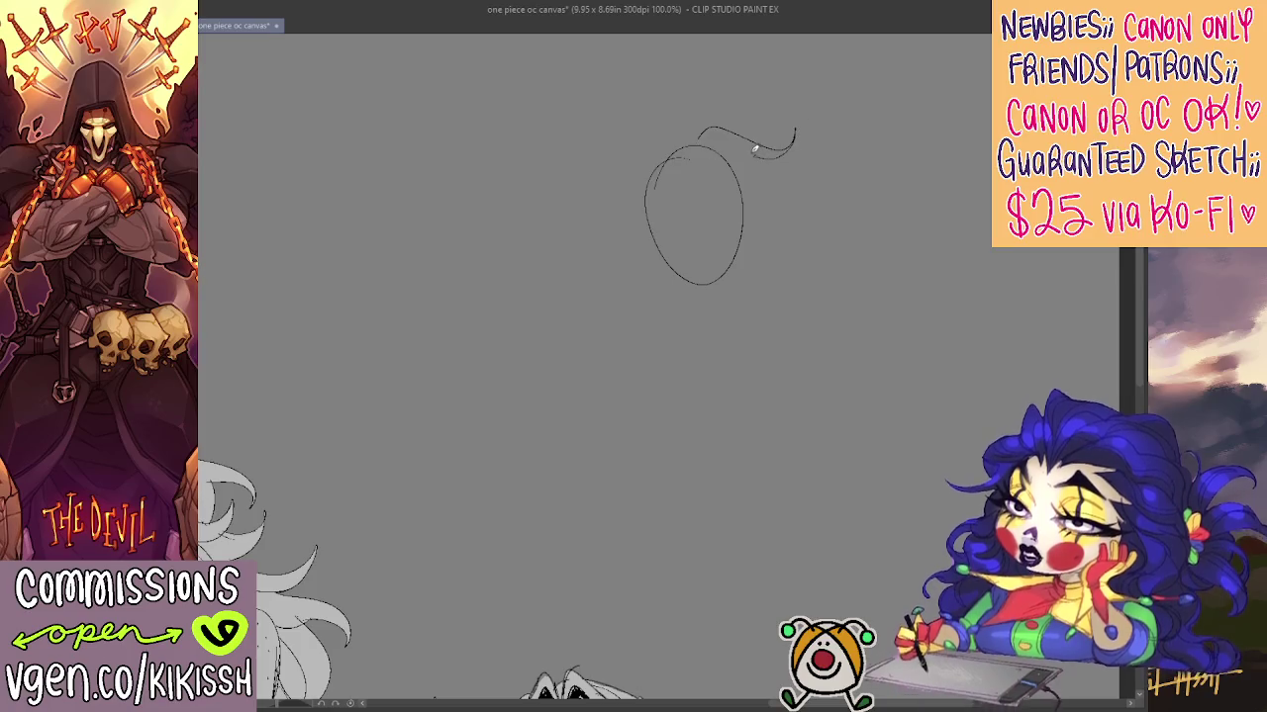
# Sweep wavy hair strands off the oval's upper right, undoing a stray lower stroke
pyautogui.moveTo(798, 202); pyautogui.dragTo(772, 224)
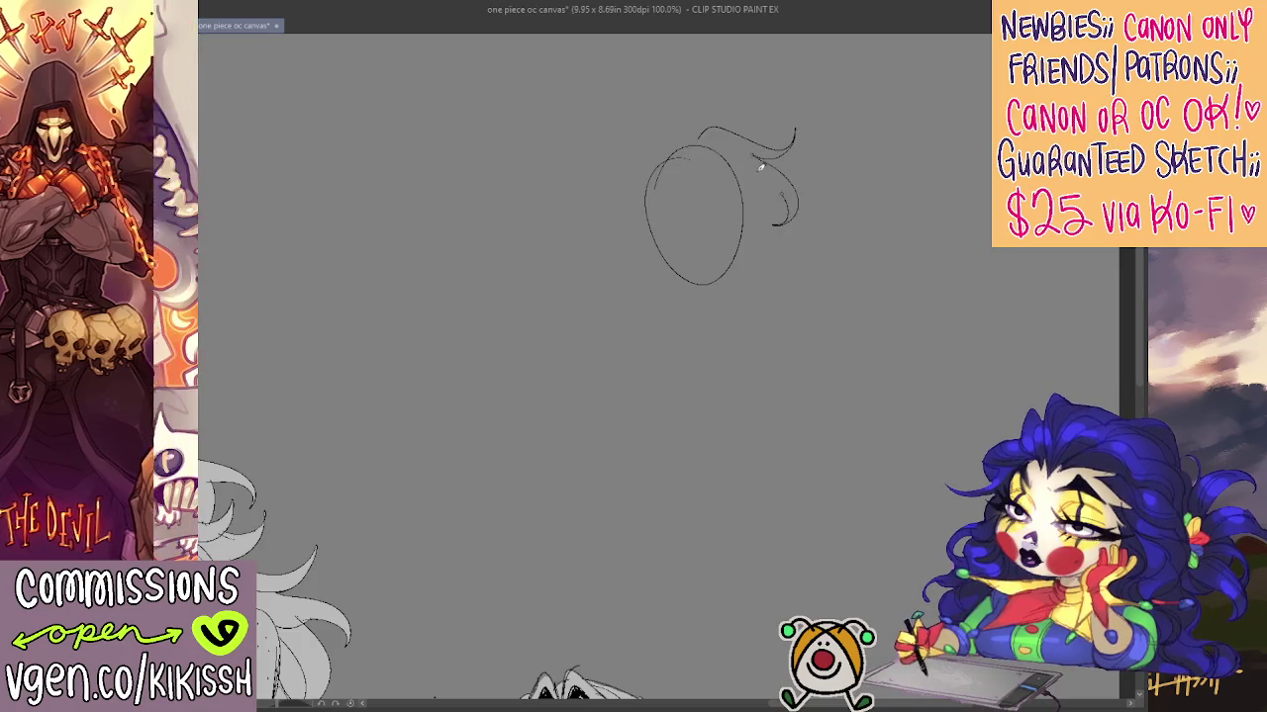
pyautogui.moveTo(619, 290); pyautogui.dragTo(661, 275)
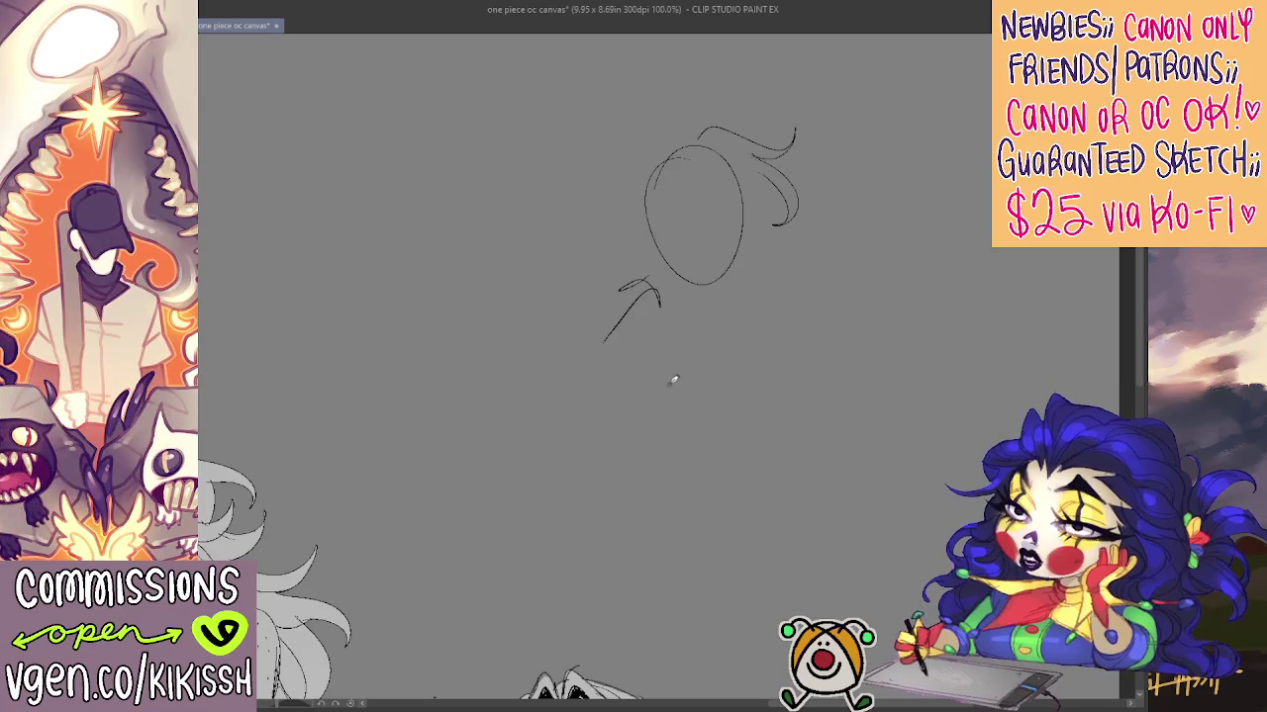
pyautogui.hotkey('ctrl', 'z')
pyautogui.hotkey('ctrl', 'z')
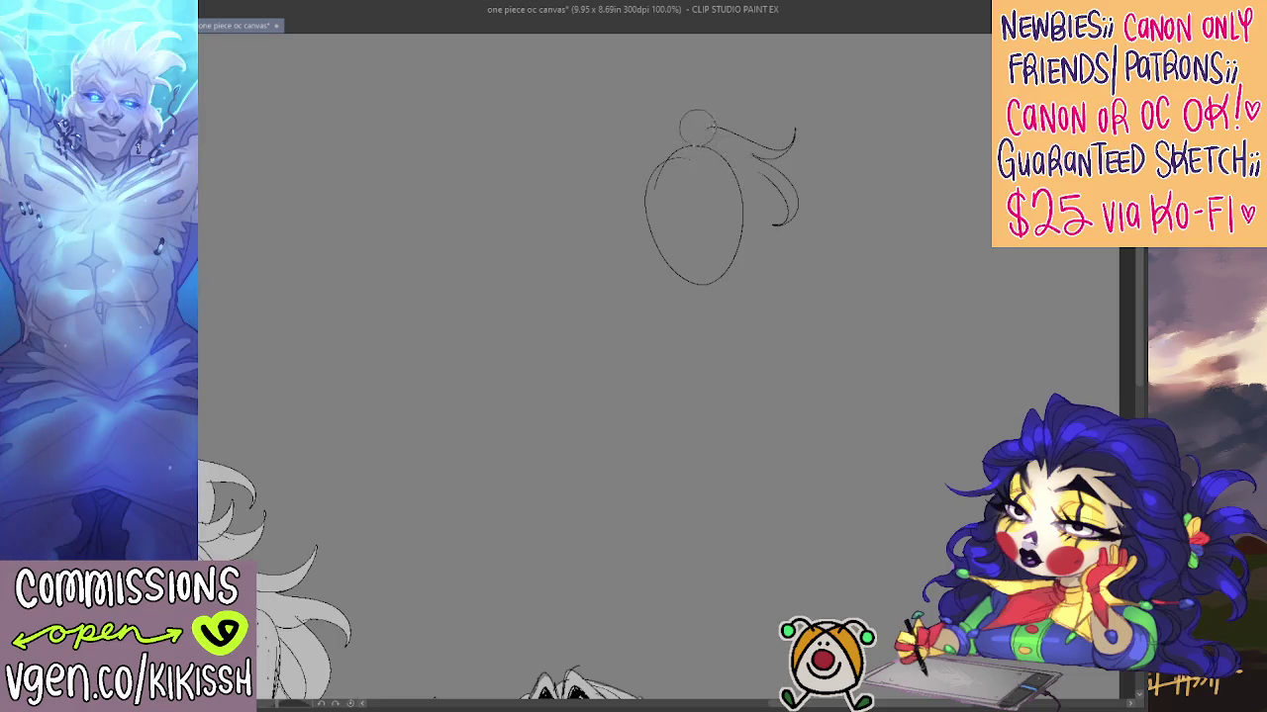
# Erase the hair strokes right of the oval and the head oval itself
pyautogui.moveTo(703, 134)
pyautogui.mouseDown()
pyautogui.moveTo(793, 237)
pyautogui.moveTo(784, 141)
pyautogui.mouseUp()
pyautogui.moveTo(690, 198)
pyautogui.mouseDown()
pyautogui.moveTo(673, 119)
pyautogui.moveTo(655, 236)
pyautogui.mouseUp()
# Replace the oval attempt with a curved head guideline and a pointed jaw on both sides
pyautogui.hotkey('ctrl', 'z')
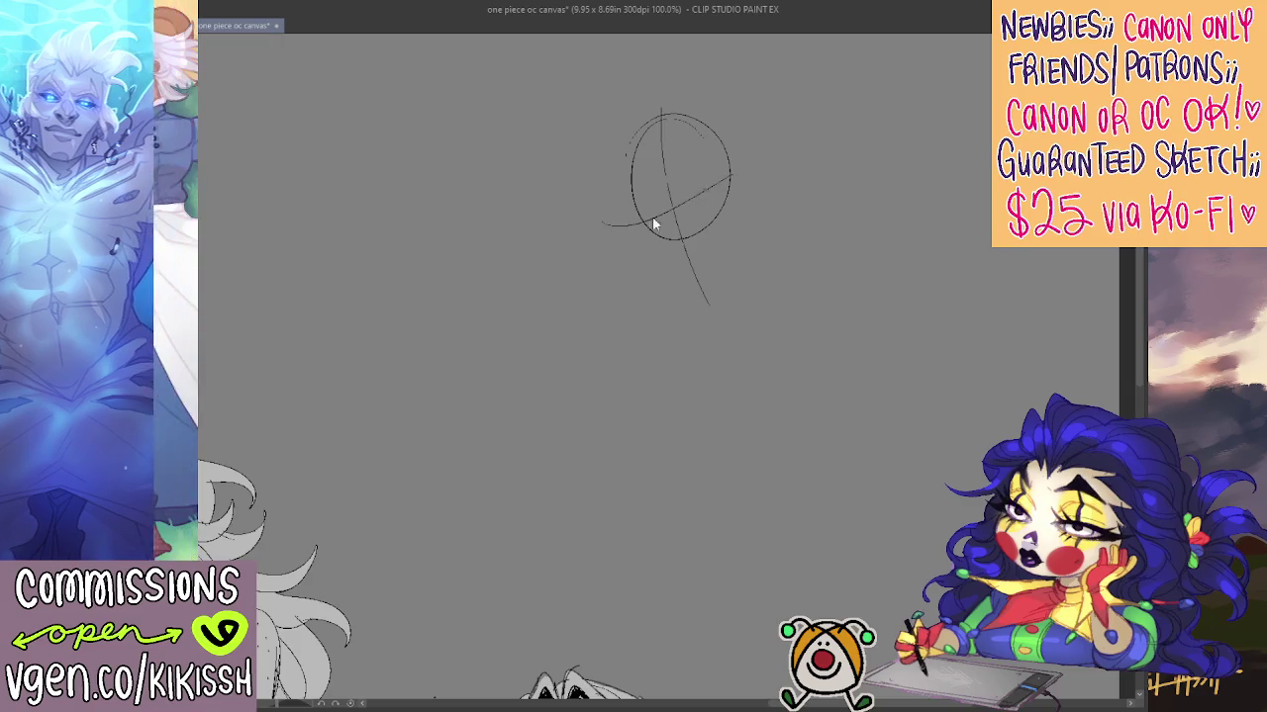
pyautogui.moveTo(605, 233); pyautogui.dragTo(712, 184)
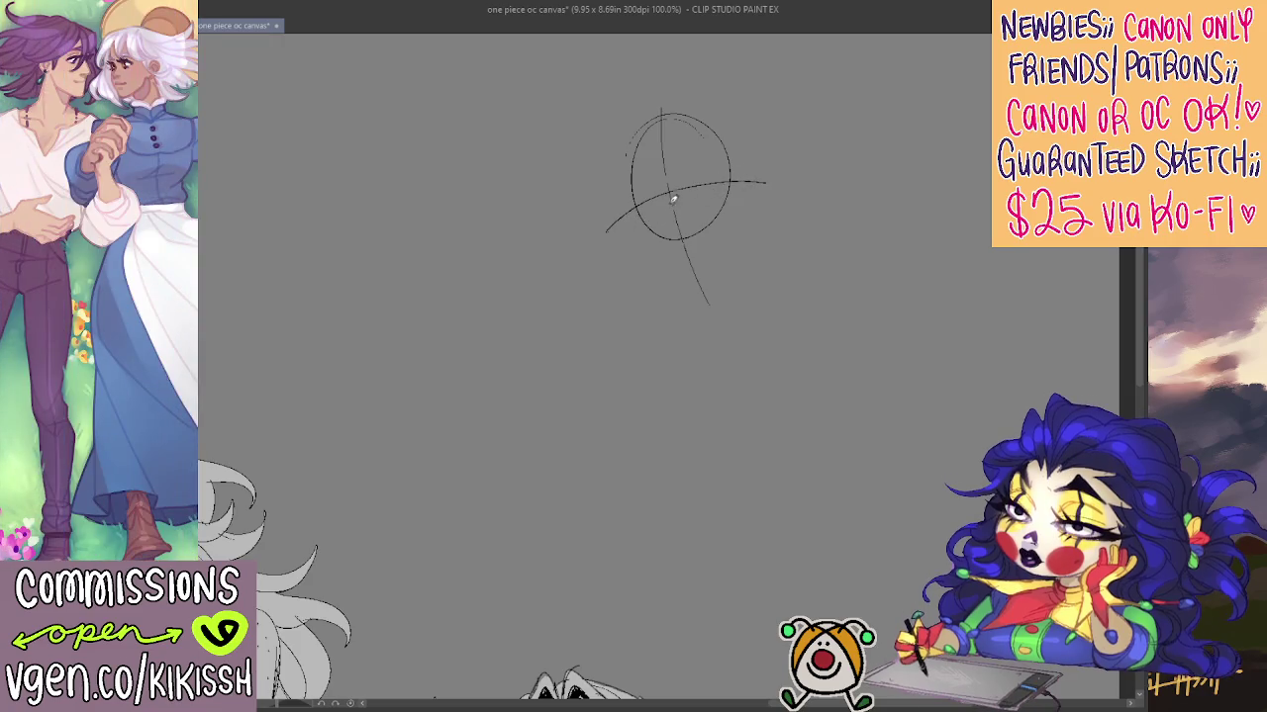
pyautogui.moveTo(632, 170); pyautogui.dragTo(698, 269)
pyautogui.moveTo(729, 229); pyautogui.dragTo(709, 267)
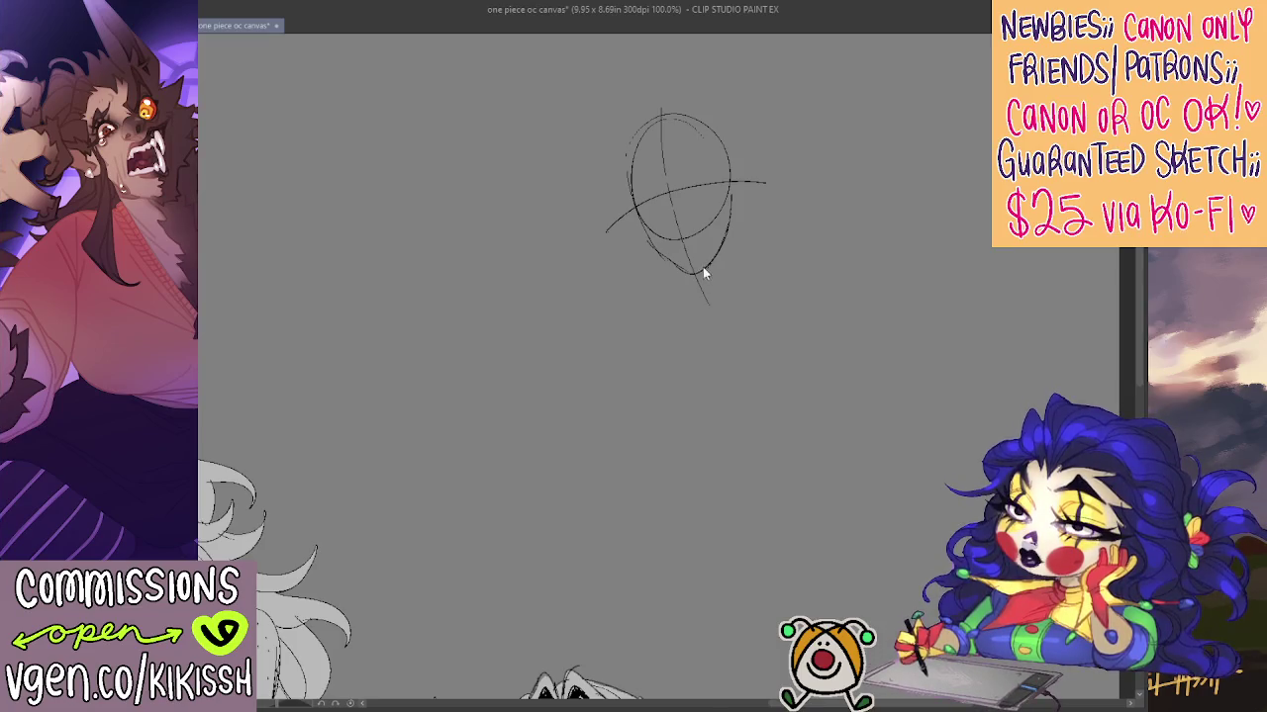
# Draw the neck lines extending below the chin, removing the stray stroke under the shoulder
pyautogui.moveTo(730, 203); pyautogui.dragTo(750, 293)
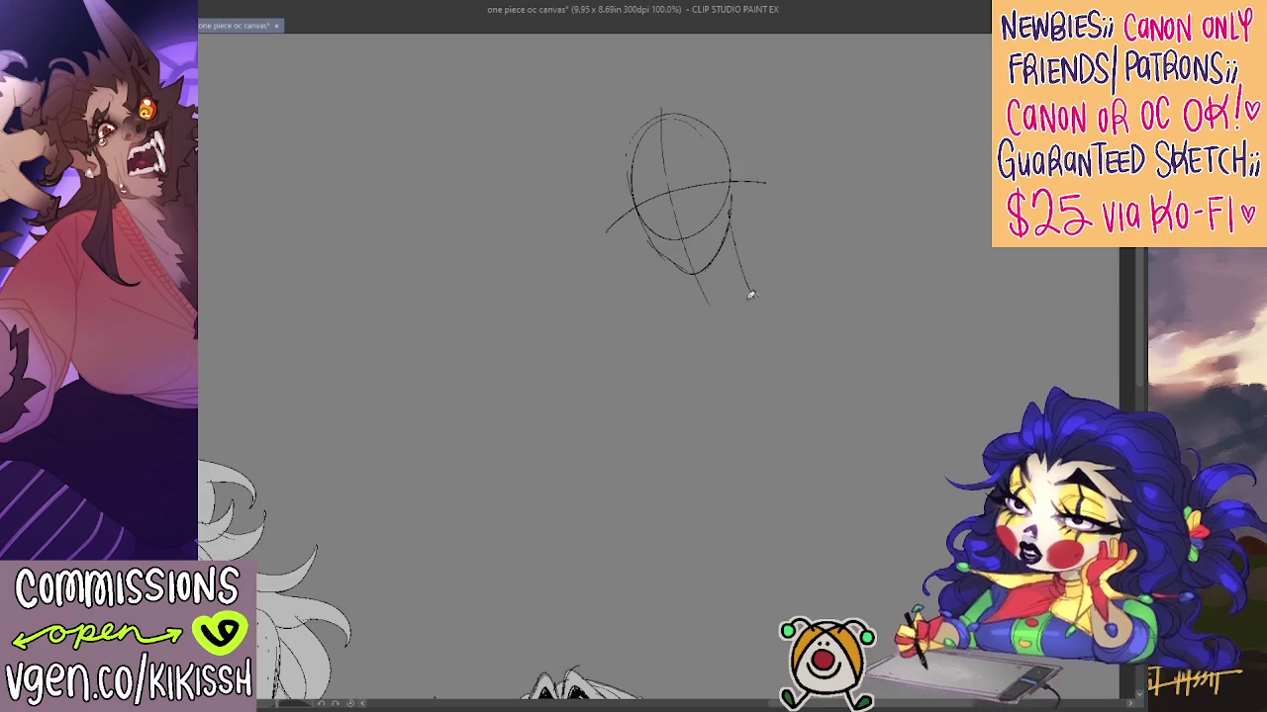
pyautogui.moveTo(690, 277)
pyautogui.mouseDown()
pyautogui.moveTo(704, 321)
pyautogui.moveTo(614, 341)
pyautogui.moveTo(623, 421)
pyautogui.mouseUp()
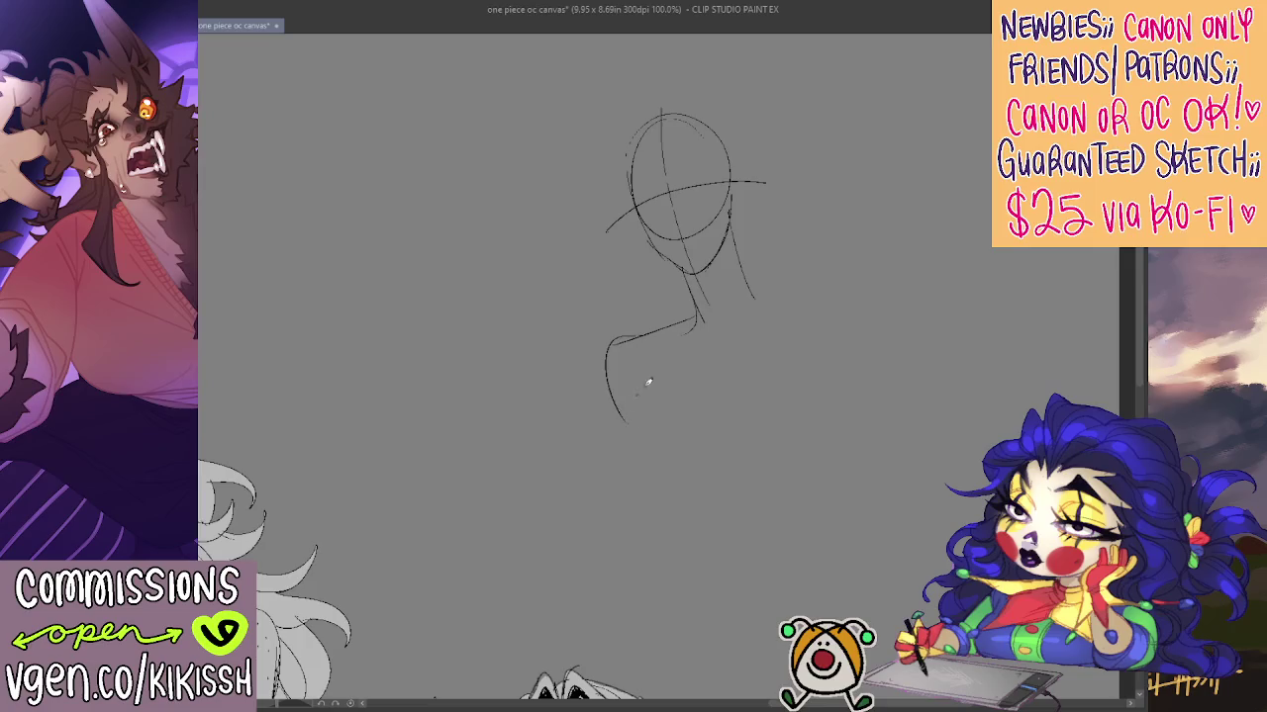
pyautogui.hotkey('ctrl', 'z')
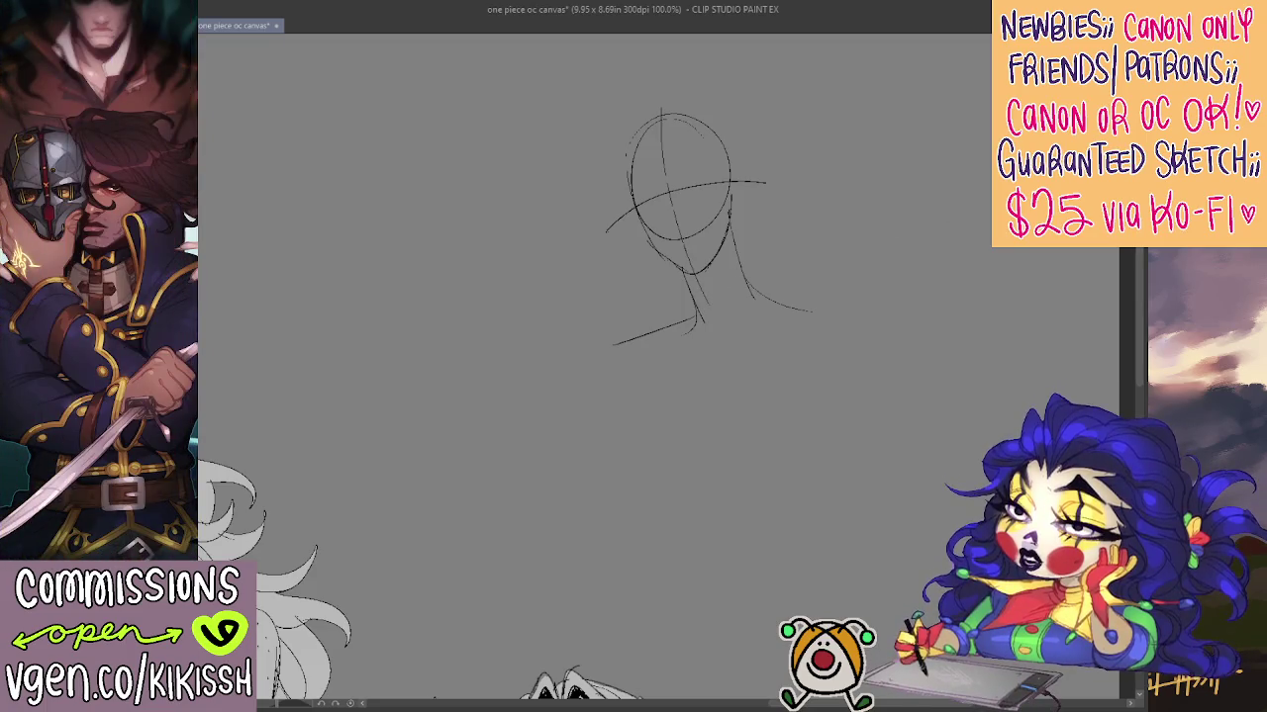
pyautogui.scroll(-2, 742, 203)
pyautogui.scroll(-3, 742, 202)
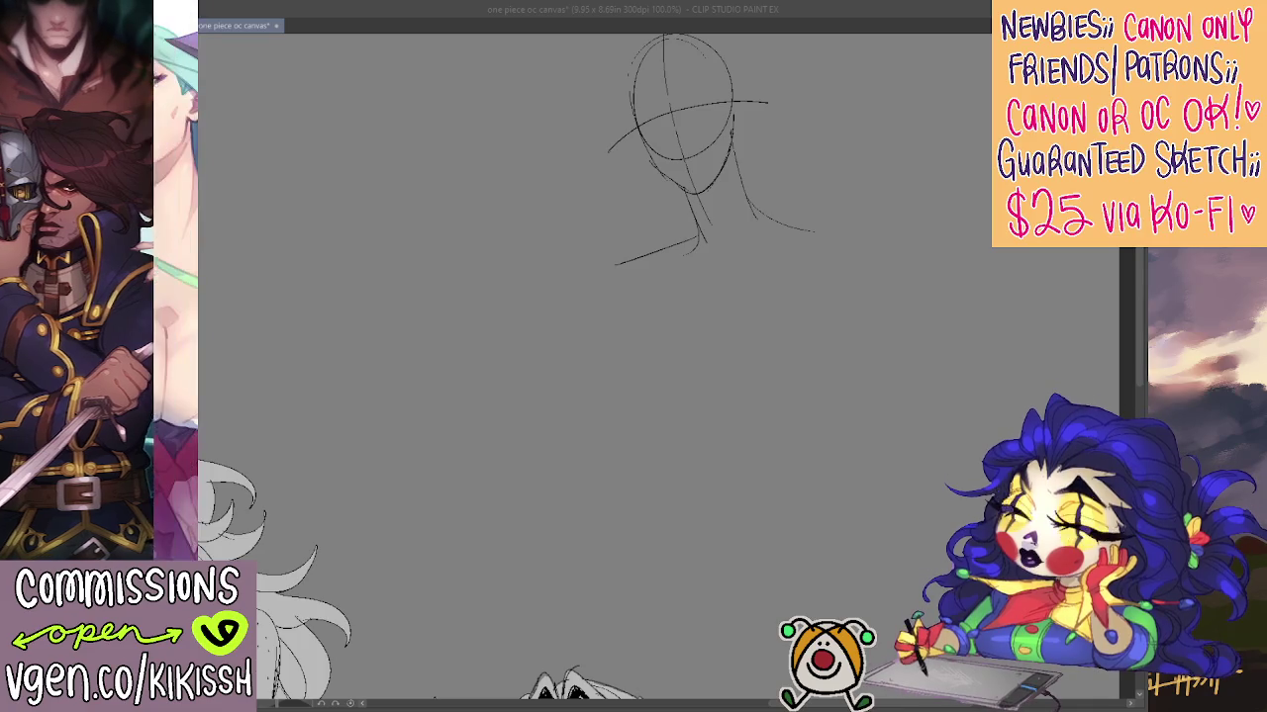
pyautogui.moveTo(684, 324)
pyautogui.mouseDown()
pyautogui.moveTo(888, 274)
pyautogui.moveTo(740, 360)
pyautogui.mouseUp()
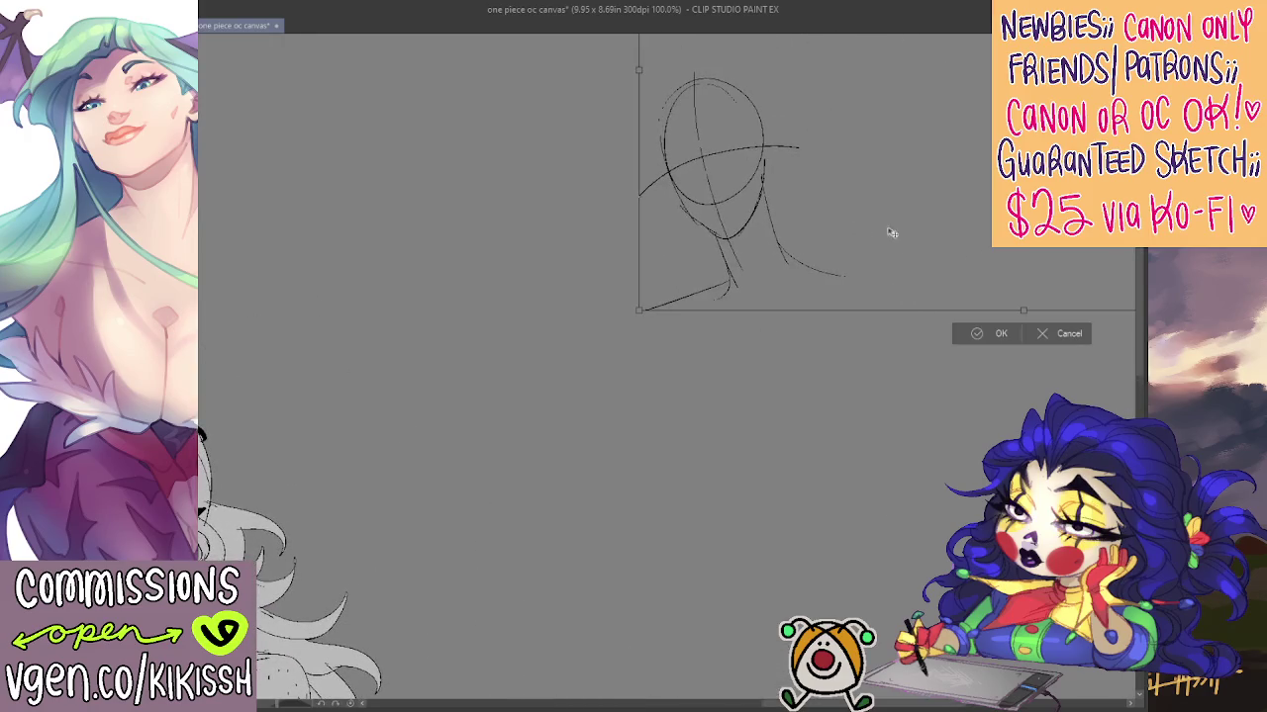
# Transform the sketch layer down and left, then undo the move and reopen the transform box
pyautogui.moveTo(894, 234); pyautogui.dragTo(633, 376)
pyautogui.hotkey('ctrl', 't')
pyautogui.moveTo(785, 287); pyautogui.dragTo(586, 413)
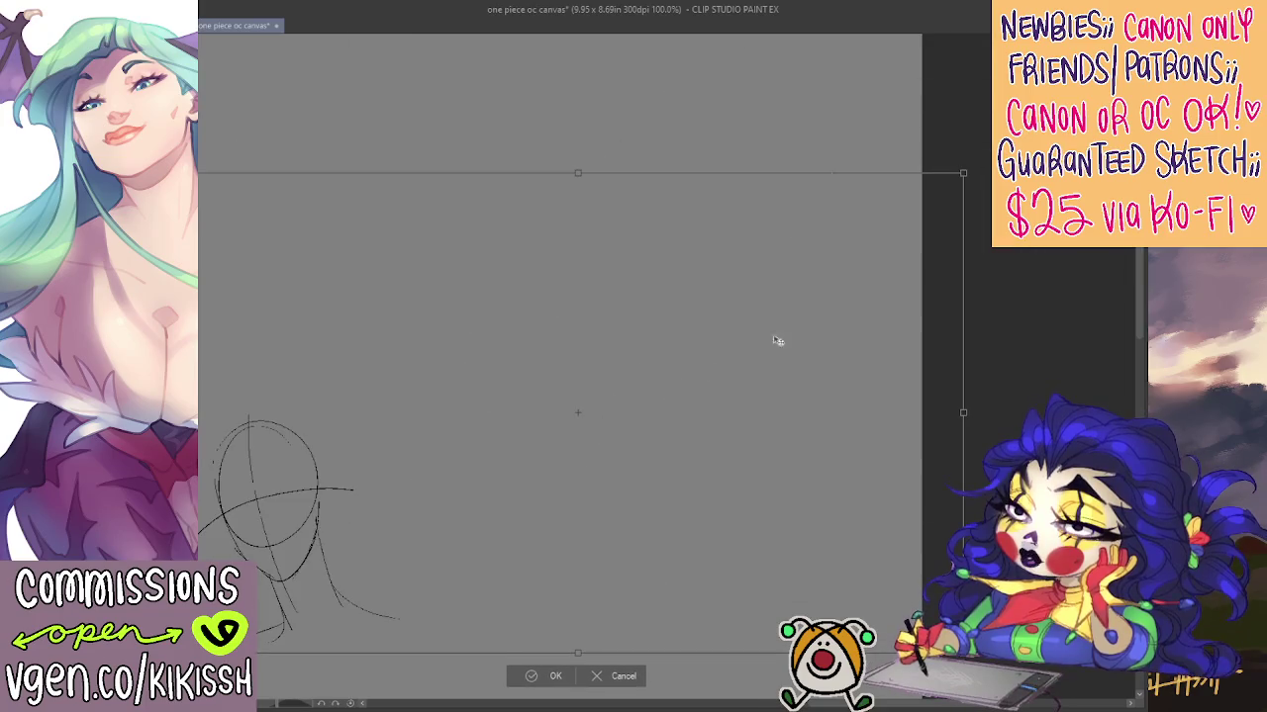
pyautogui.moveTo(778, 342)
pyautogui.mouseDown()
pyautogui.moveTo(642, 373)
pyautogui.moveTo(653, 367)
pyautogui.mouseUp()
pyautogui.press('Return')
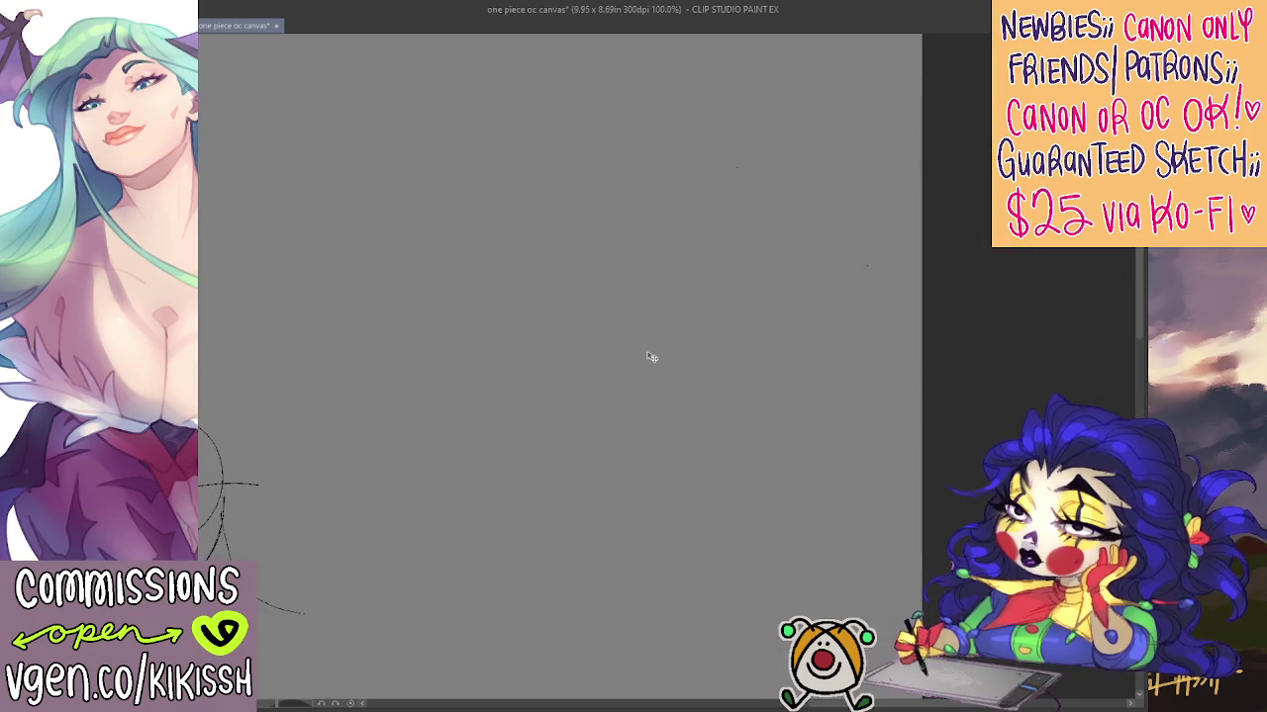
pyautogui.hotkey('ctrl', 't')
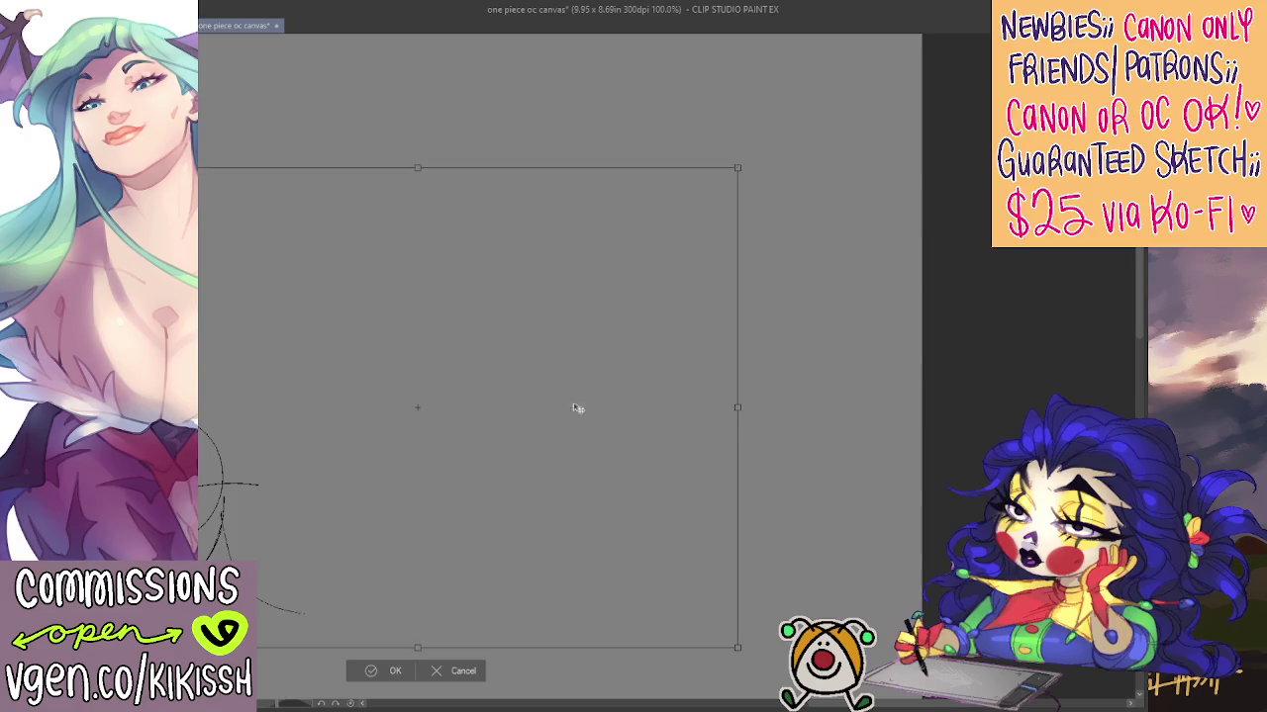
pyautogui.press('Return')
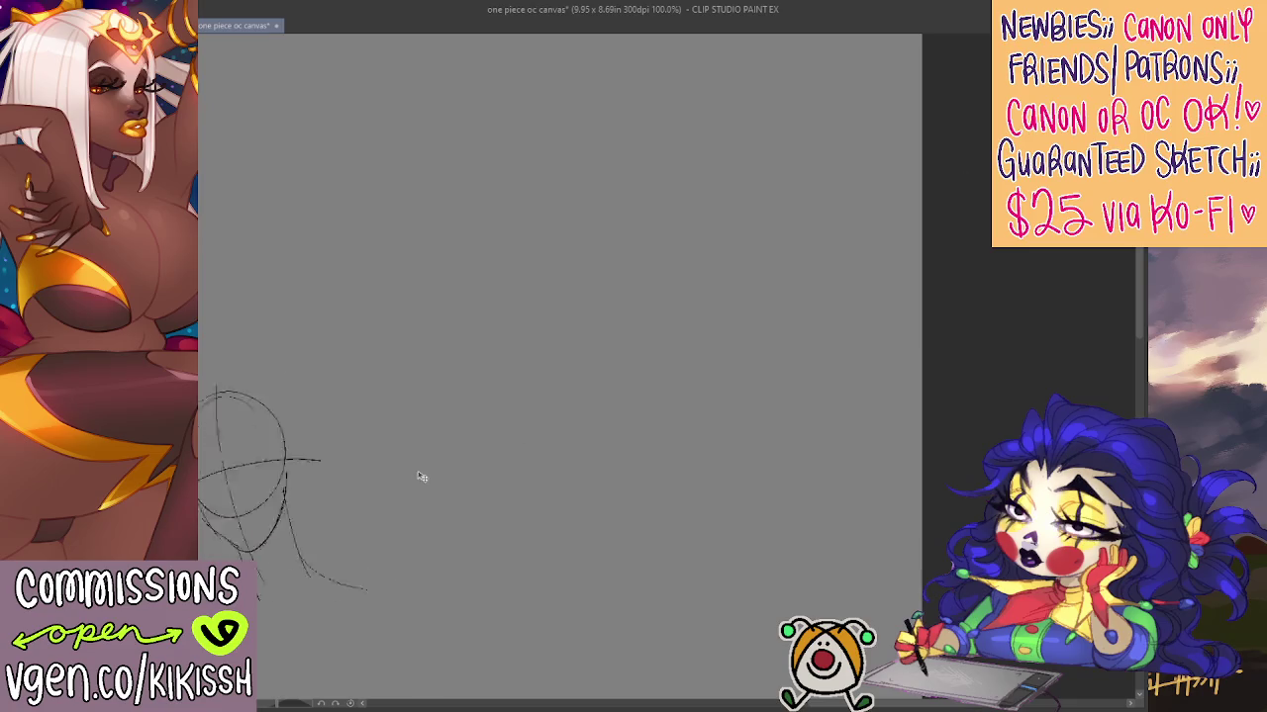
pyautogui.hotkey('ctrl', 'z')
pyautogui.hotkey('ctrl', 't')
# Confirm the sketch position and draw curved shoulders on the left and right
pyautogui.click(539, 551)
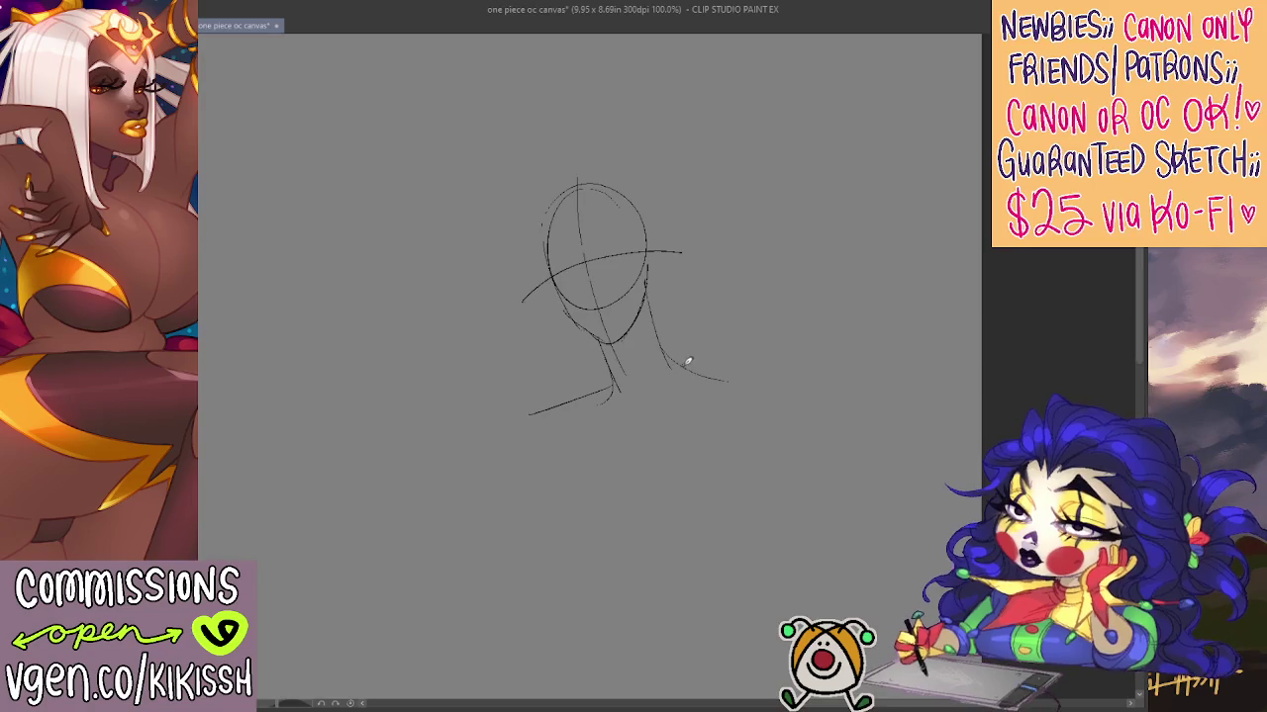
pyautogui.moveTo(699, 368)
pyautogui.mouseDown()
pyautogui.moveTo(780, 400)
pyautogui.moveTo(774, 491)
pyautogui.mouseUp()
pyautogui.hotkey('ctrl', 'z')
pyautogui.hotkey('ctrl', 'z')
pyautogui.moveTo(605, 389)
pyautogui.mouseDown()
pyautogui.moveTo(545, 383)
pyautogui.moveTo(513, 472)
pyautogui.mouseUp()
pyautogui.moveTo(708, 373)
pyautogui.mouseDown()
pyautogui.moveTo(799, 399)
pyautogui.moveTo(767, 524)
pyautogui.mouseUp()
pyautogui.hotkey('ctrl', 'z')
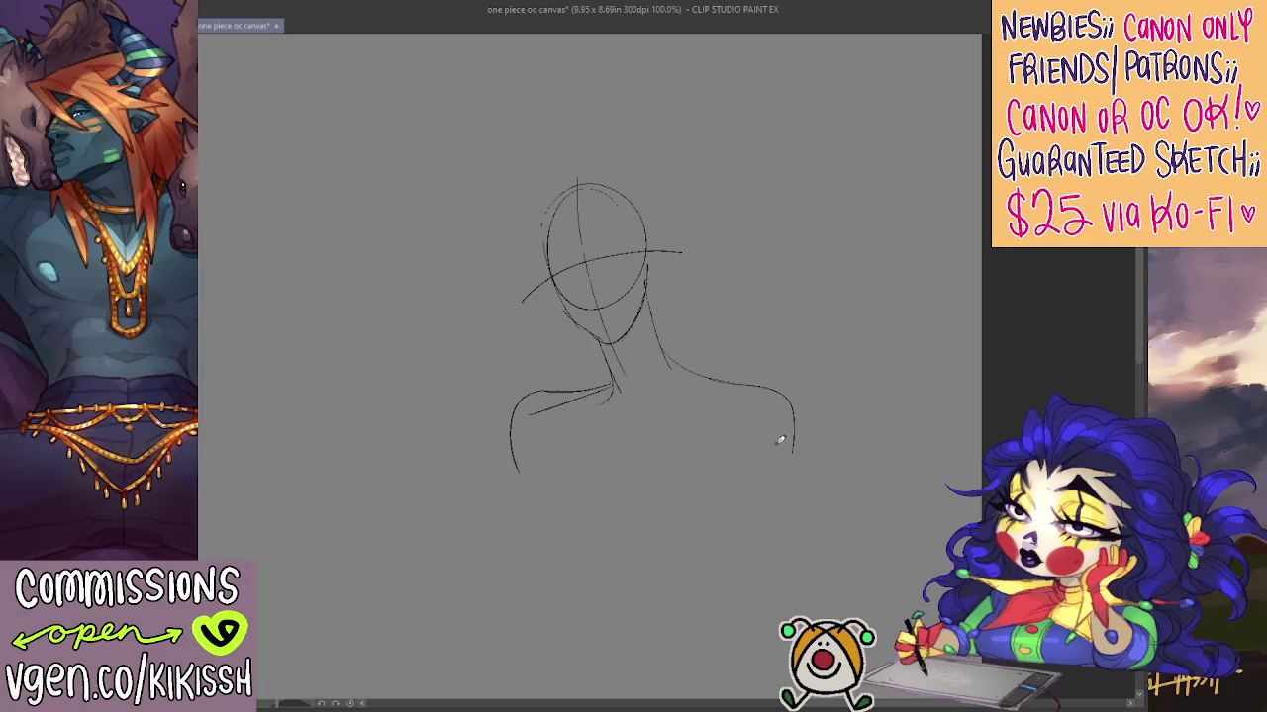
# Draw a long right torso line running down from the shoulder
pyautogui.moveTo(793, 426); pyautogui.dragTo(792, 546)
pyautogui.hotkey('ctrl', 'z')
pyautogui.moveTo(793, 423); pyautogui.dragTo(791, 583)
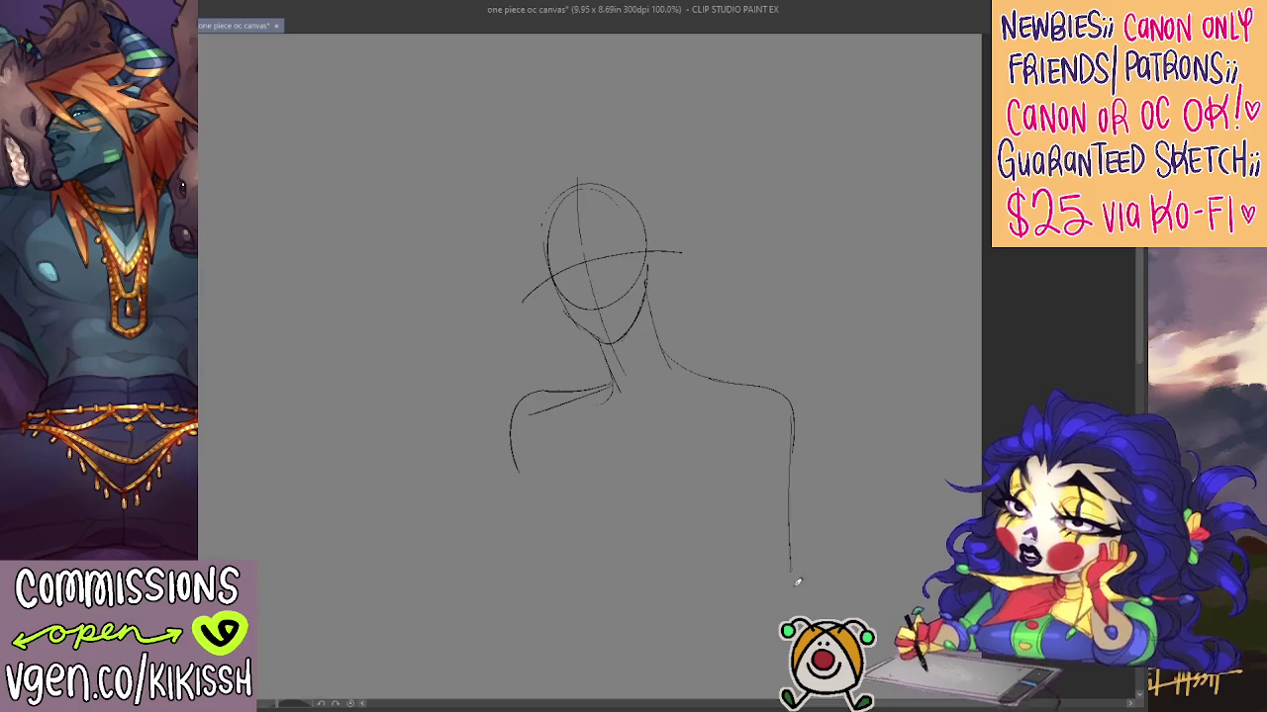
pyautogui.moveTo(786, 497); pyautogui.dragTo(805, 378)
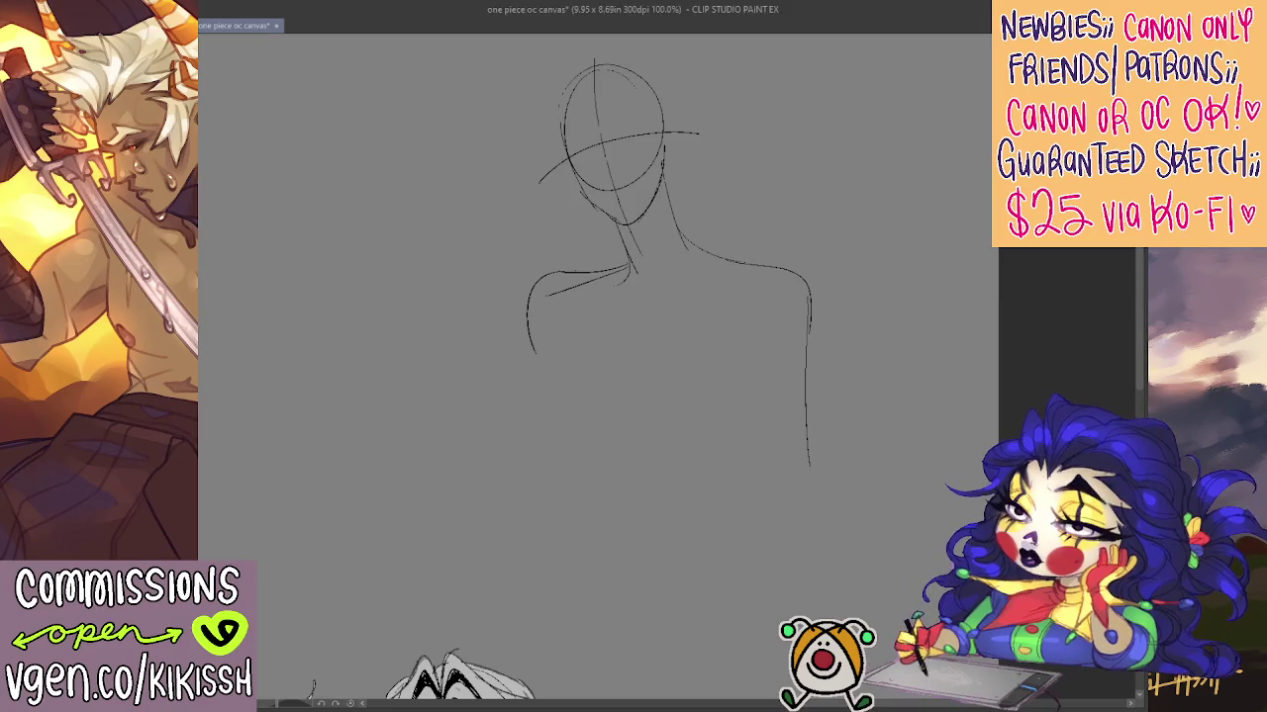
pyautogui.moveTo(594, 356); pyautogui.dragTo(626, 391)
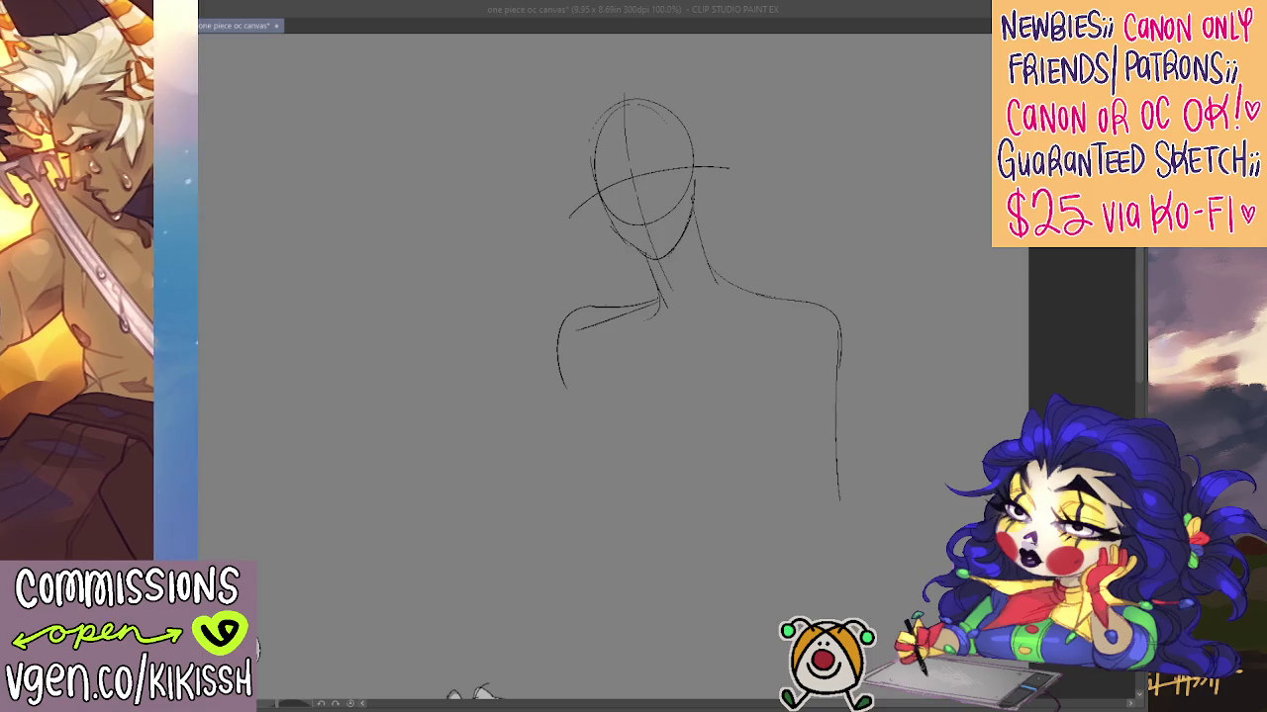
pyautogui.click(751, 143)
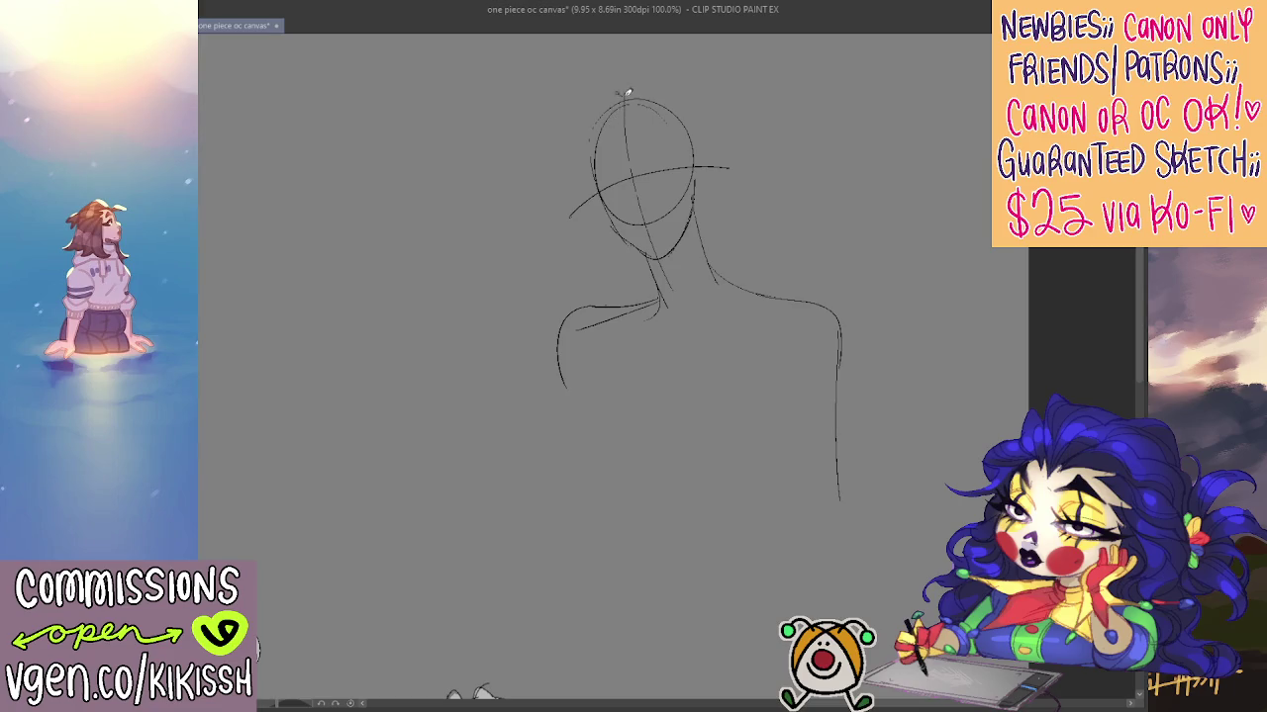
# Sketch hair at the top and left of the head with front strands
pyautogui.moveTo(626, 92)
pyautogui.mouseDown()
pyautogui.moveTo(574, 124)
pyautogui.moveTo(575, 188)
pyautogui.mouseUp()
pyautogui.moveTo(564, 127)
pyautogui.mouseDown()
pyautogui.moveTo(549, 219)
pyautogui.moveTo(579, 166)
pyautogui.moveTo(613, 216)
pyautogui.moveTo(579, 220)
pyautogui.mouseUp()
pyautogui.moveTo(592, 162); pyautogui.dragTo(582, 173)
pyautogui.moveTo(580, 208); pyautogui.dragTo(624, 201)
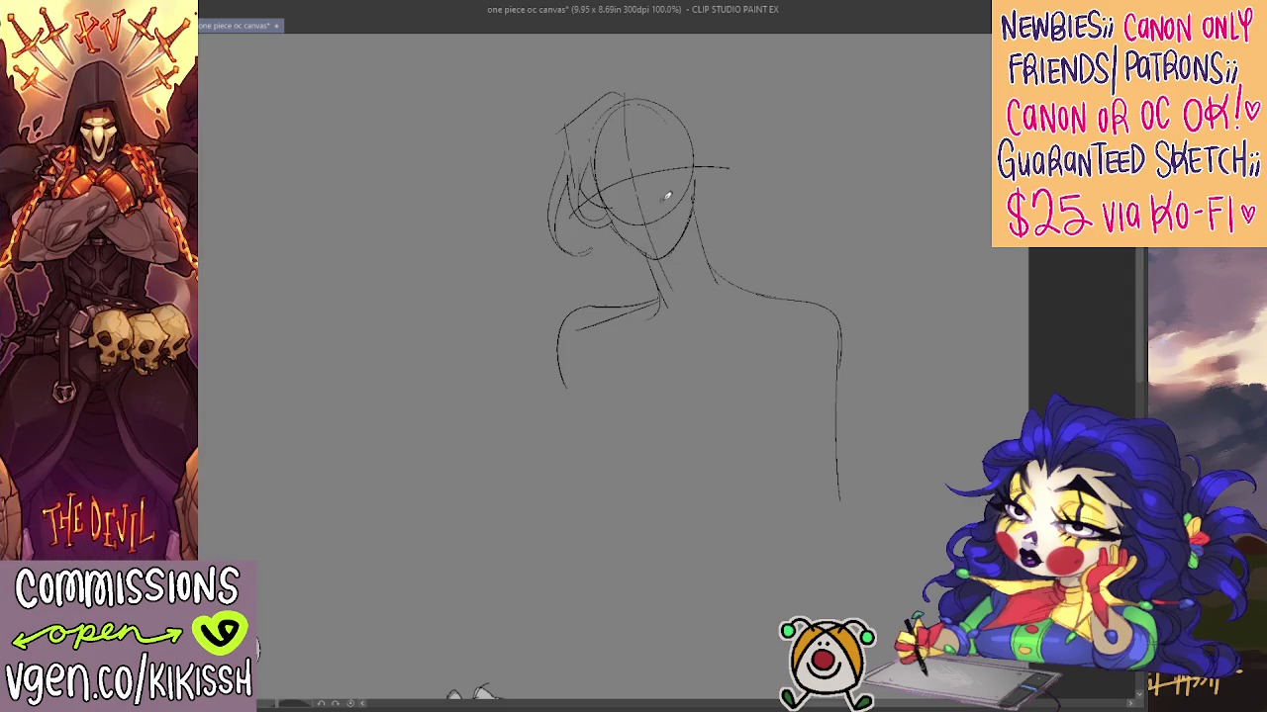
pyautogui.moveTo(697, 175); pyautogui.dragTo(696, 204)
pyautogui.hotkey('ctrl', 'z')
pyautogui.moveTo(587, 204); pyautogui.dragTo(625, 227)
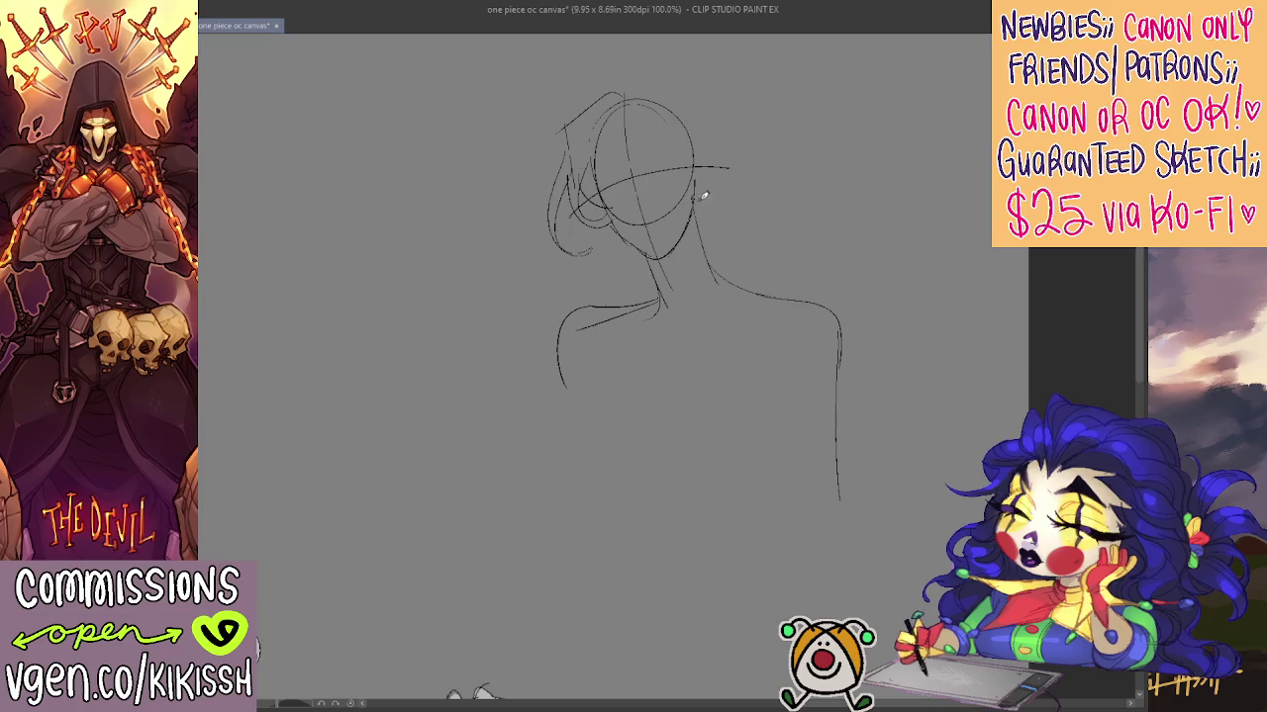
# Add a curl sweeping right from the top of the head and a faint strand by the face
pyautogui.scroll(-1, 716, 241)
pyautogui.scroll(-2, 718, 230)
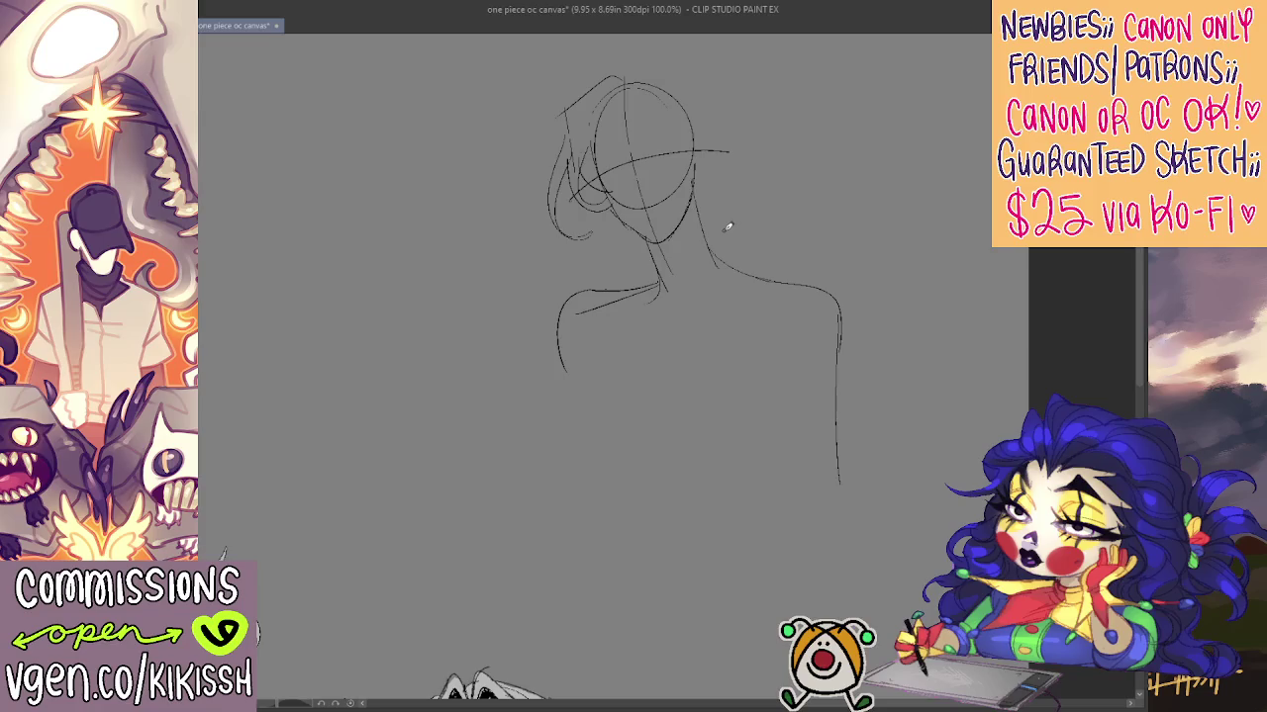
pyautogui.scroll(2, 728, 226)
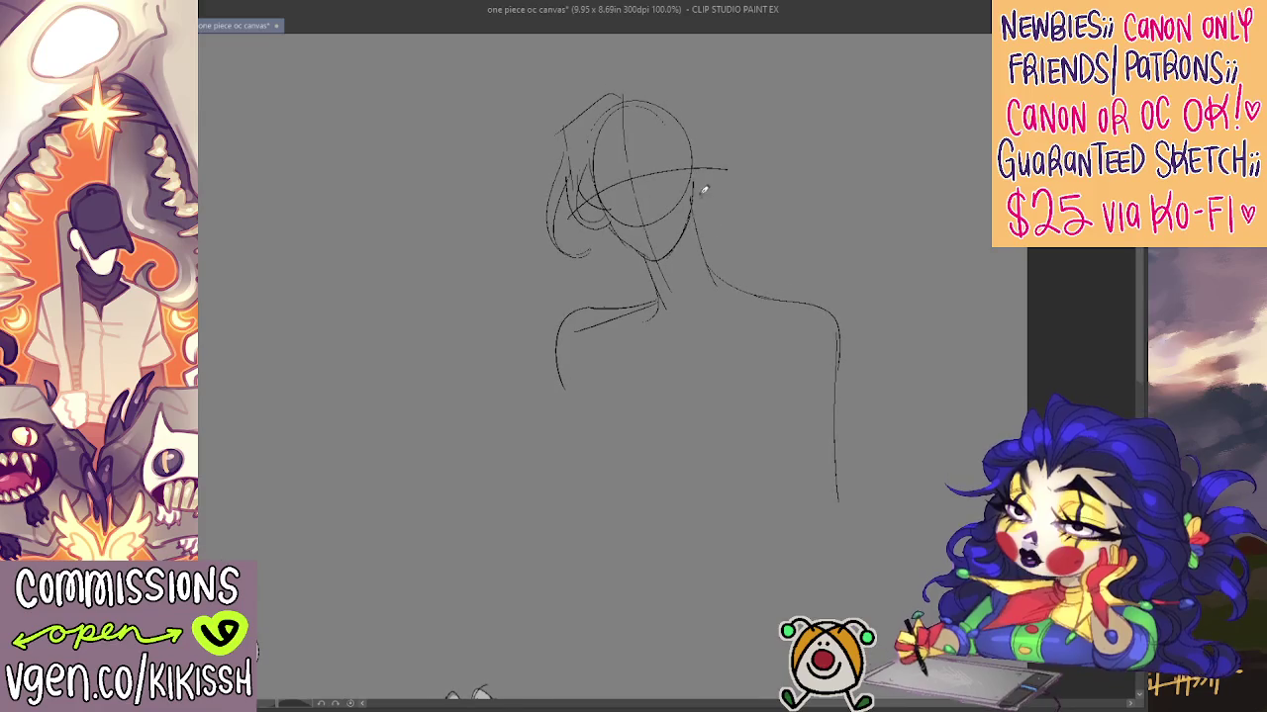
pyautogui.moveTo(626, 99)
pyautogui.mouseDown()
pyautogui.moveTo(683, 87)
pyautogui.moveTo(699, 100)
pyautogui.mouseUp()
pyautogui.hotkey('ctrl', 'z')
pyautogui.moveTo(697, 99); pyautogui.dragTo(767, 87)
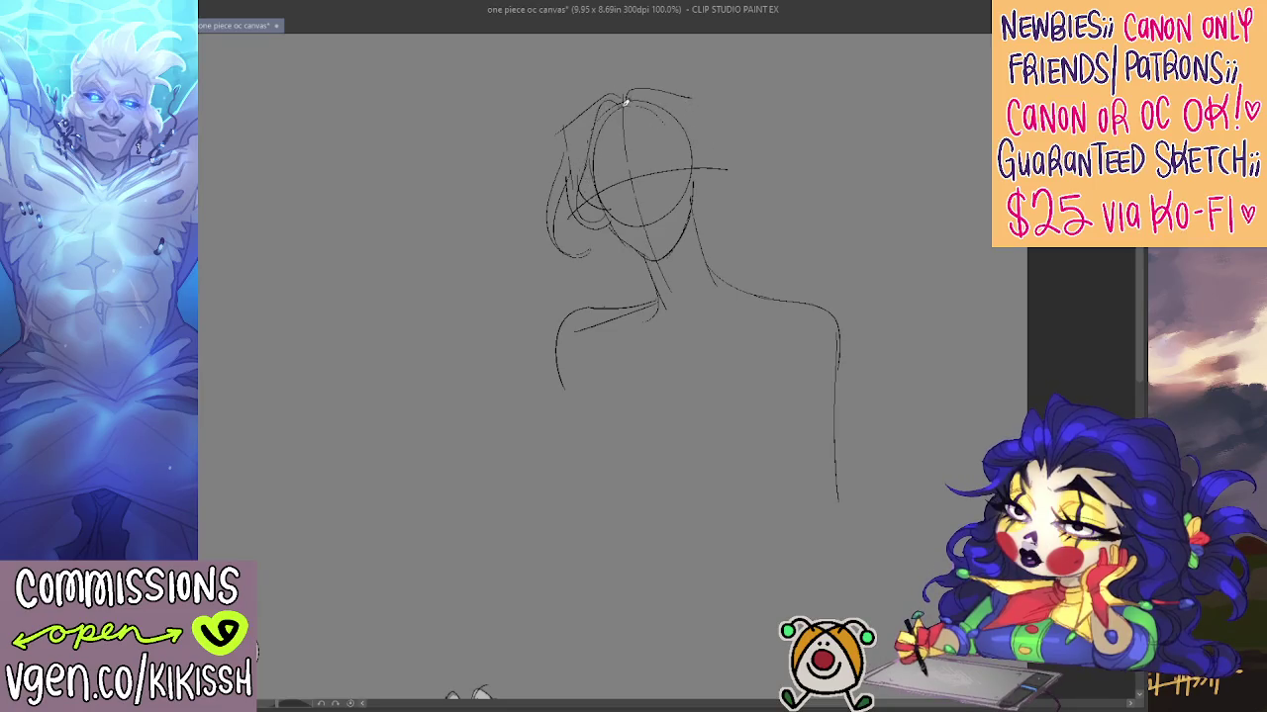
pyautogui.moveTo(594, 113); pyautogui.dragTo(585, 170)
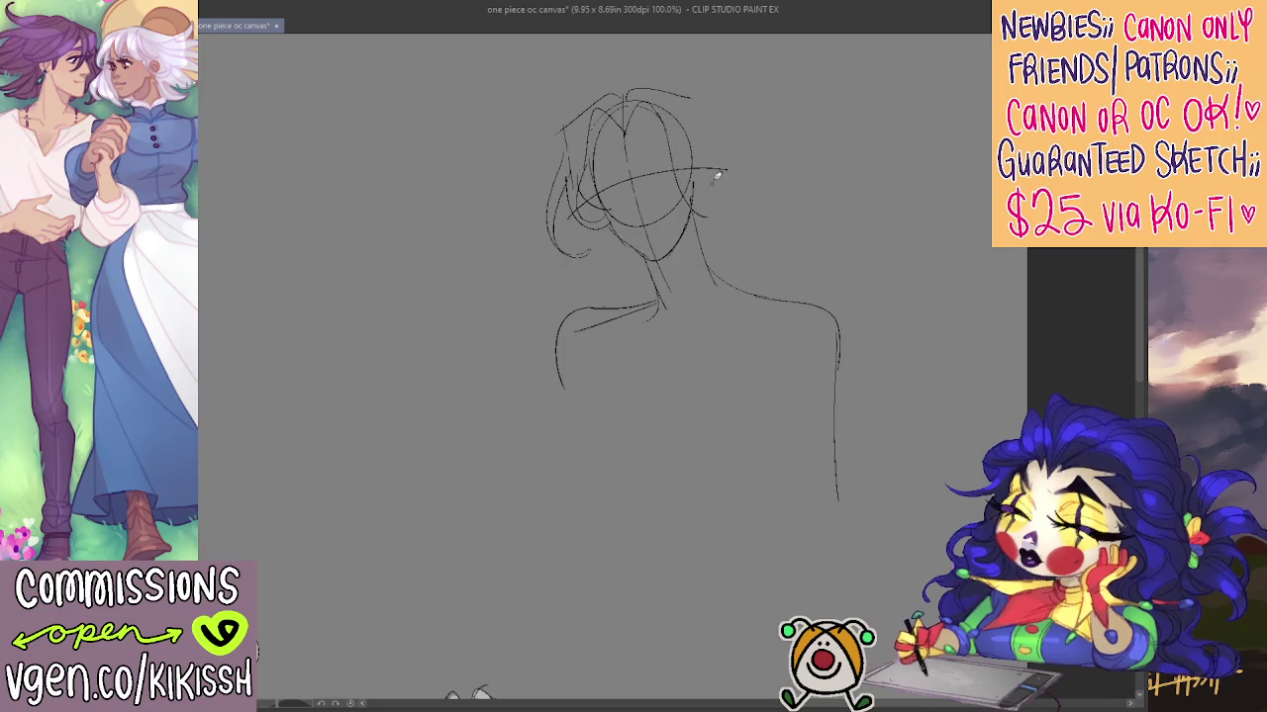
# Draw hair arcing from the crown down the right side of the head
pyautogui.moveTo(685, 90); pyautogui.dragTo(721, 150)
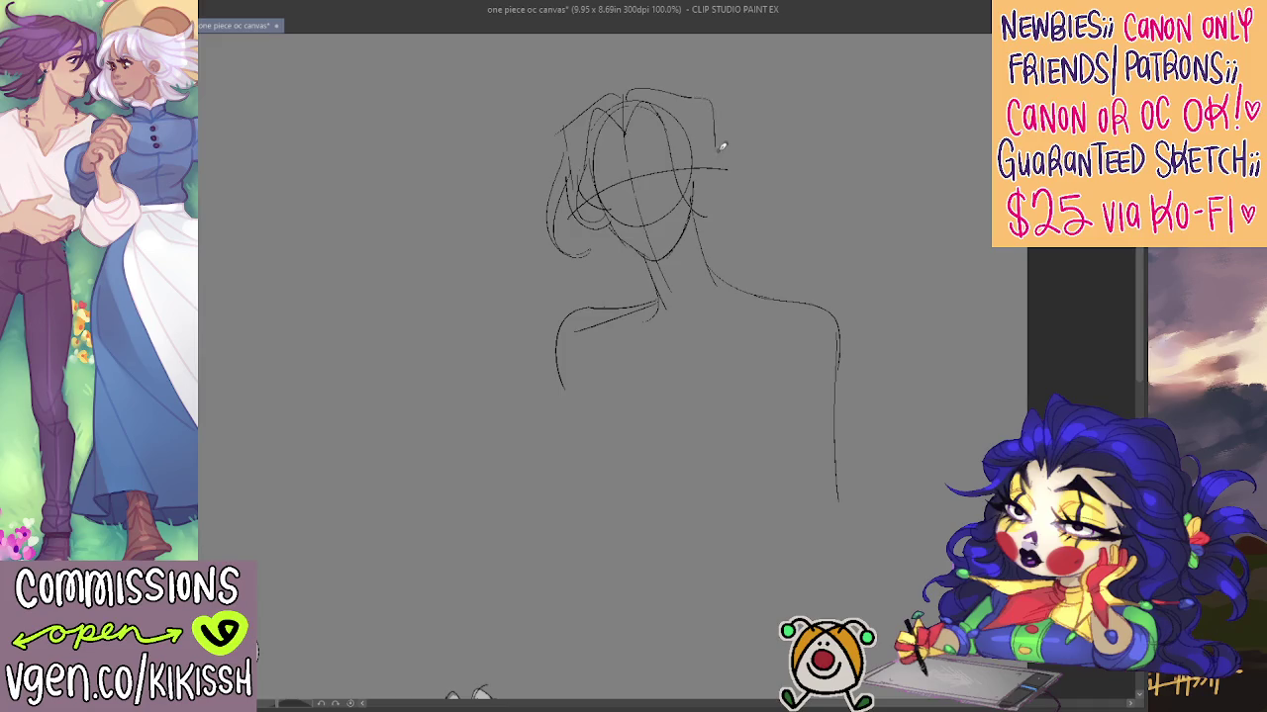
pyautogui.moveTo(716, 139); pyautogui.dragTo(723, 203)
pyautogui.moveTo(716, 135); pyautogui.dragTo(723, 198)
pyautogui.moveTo(724, 122)
pyautogui.mouseDown()
pyautogui.moveTo(737, 215)
pyautogui.moveTo(719, 226)
pyautogui.moveTo(704, 261)
pyautogui.moveTo(716, 264)
pyautogui.mouseUp()
pyautogui.moveTo(715, 193); pyautogui.dragTo(725, 221)
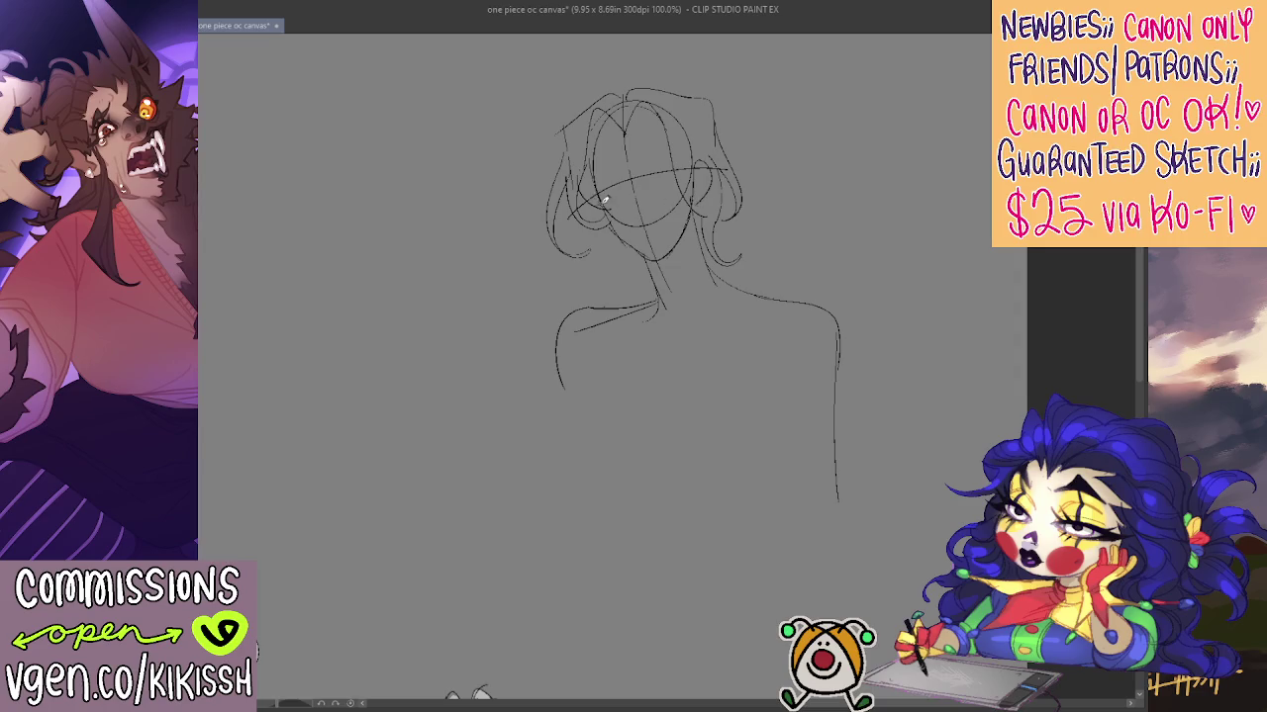
pyautogui.moveTo(590, 182)
pyautogui.mouseDown()
pyautogui.moveTo(606, 224)
pyautogui.moveTo(655, 259)
pyautogui.mouseUp()
# Remove the old shoulder strokes and redraw the shoulder lines
pyautogui.hotkey('ctrl', 'z')
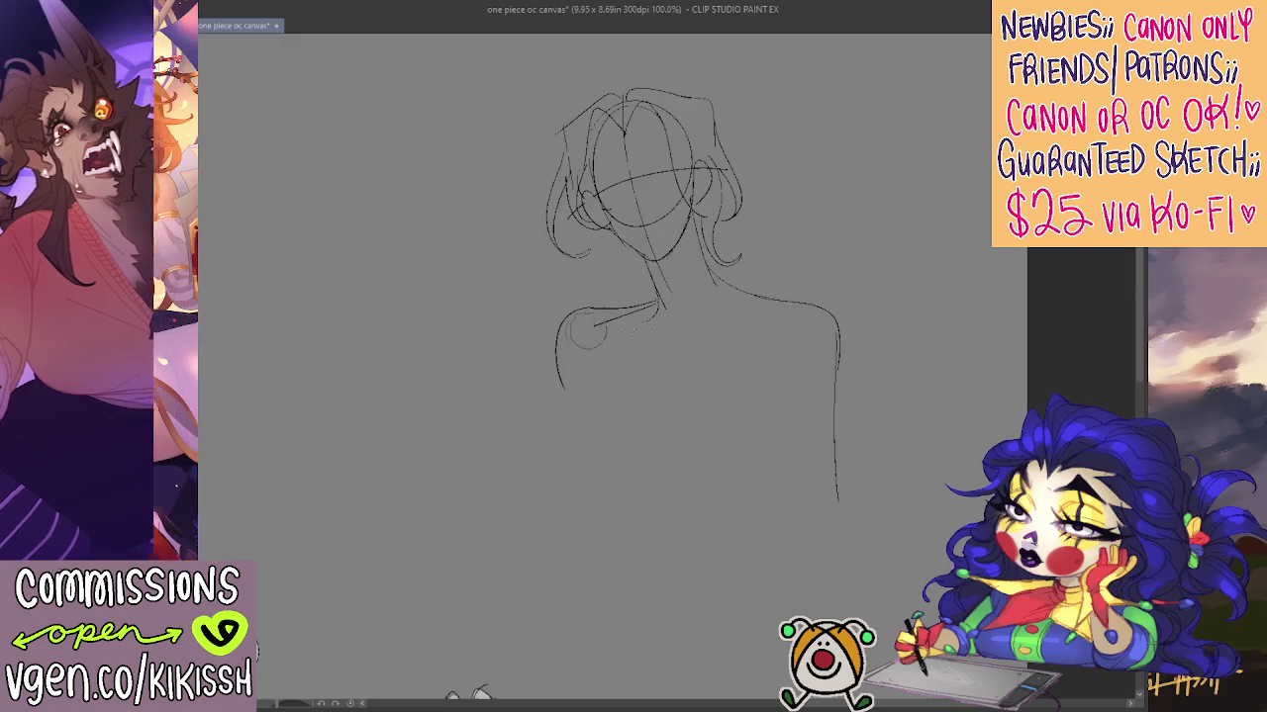
pyautogui.hotkey('ctrl', 'z')
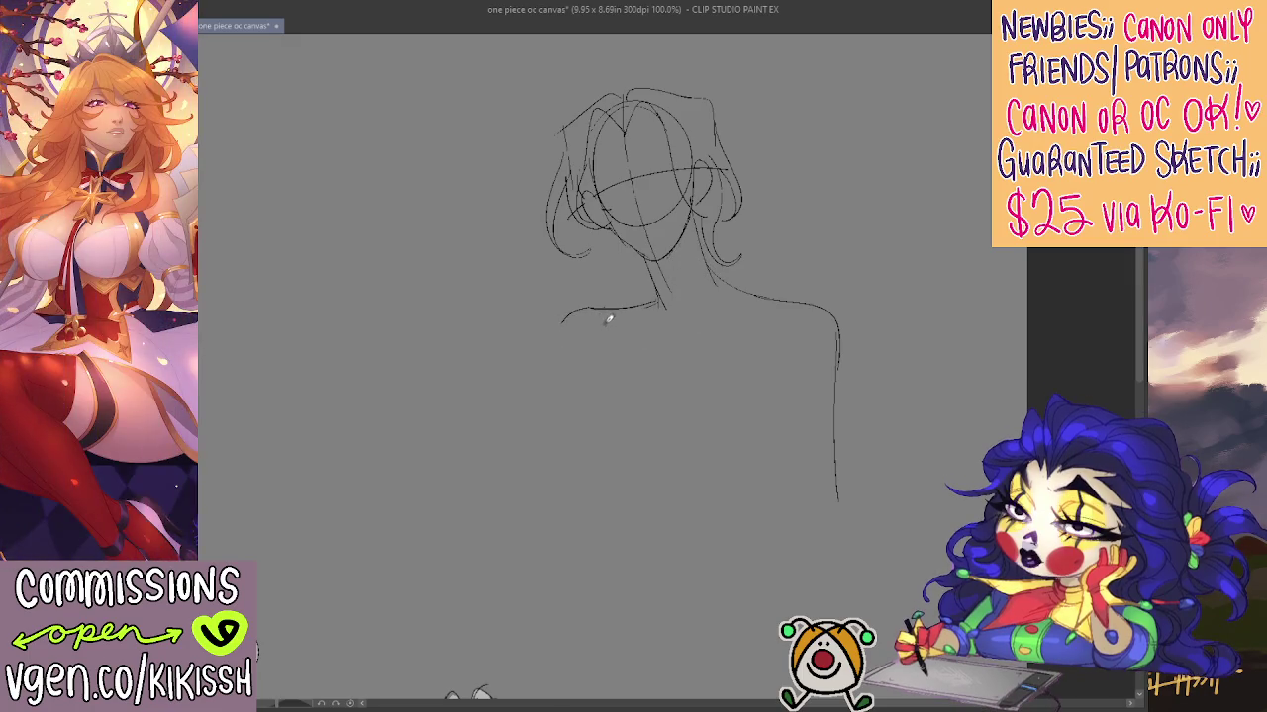
pyautogui.moveTo(562, 315); pyautogui.dragTo(539, 390)
pyautogui.moveTo(758, 399)
pyautogui.mouseDown()
pyautogui.moveTo(737, 351)
pyautogui.moveTo(754, 455)
pyautogui.mouseUp()
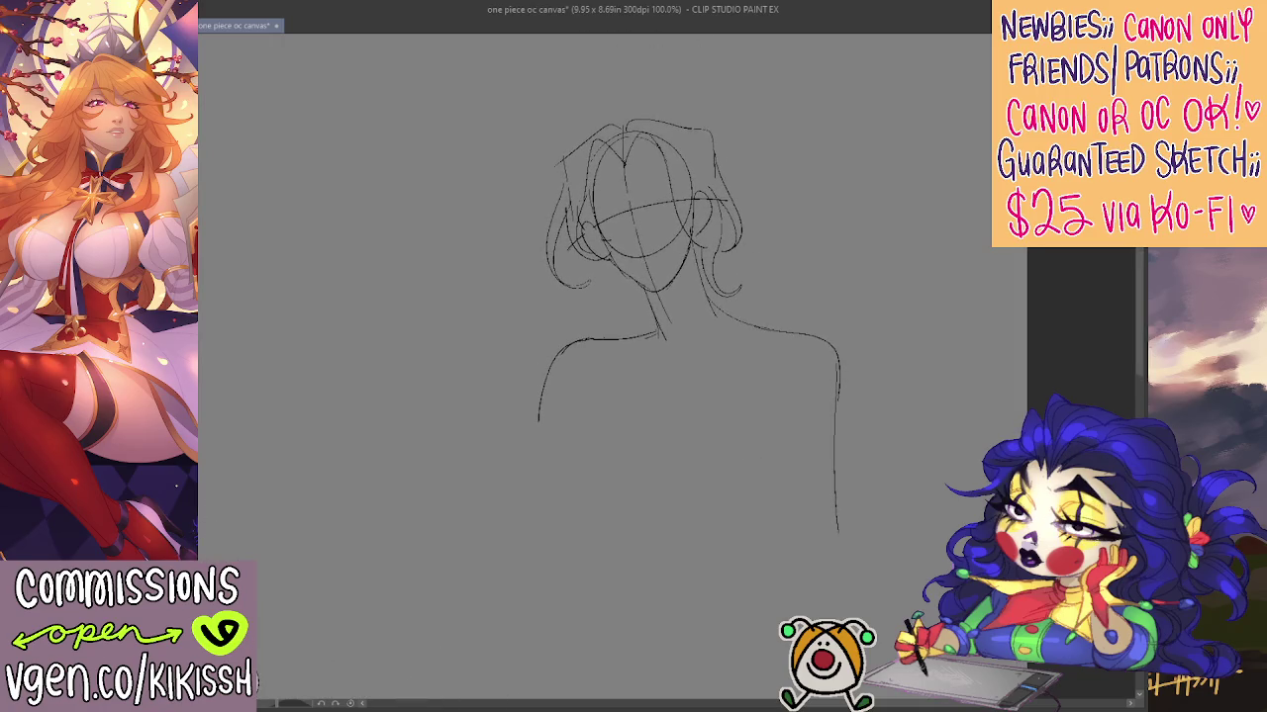
pyautogui.moveTo(799, 344)
pyautogui.mouseDown()
pyautogui.moveTo(811, 419)
pyautogui.moveTo(814, 332)
pyautogui.mouseUp()
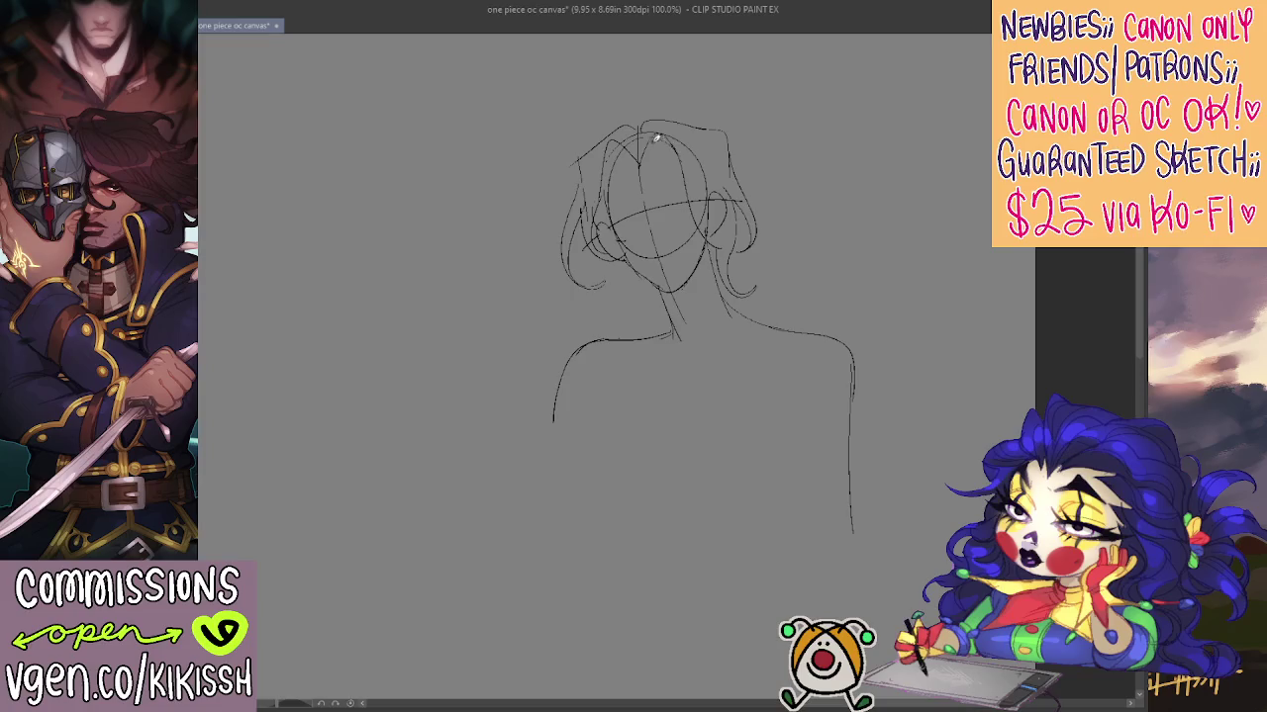
# Draw wavy hair flowing down past the right shoulder
pyautogui.moveTo(574, 161)
pyautogui.mouseDown()
pyautogui.moveTo(638, 111)
pyautogui.moveTo(843, 210)
pyautogui.mouseUp()
pyautogui.hotkey('ctrl', 'z')
pyautogui.hotkey('ctrl', 'z')
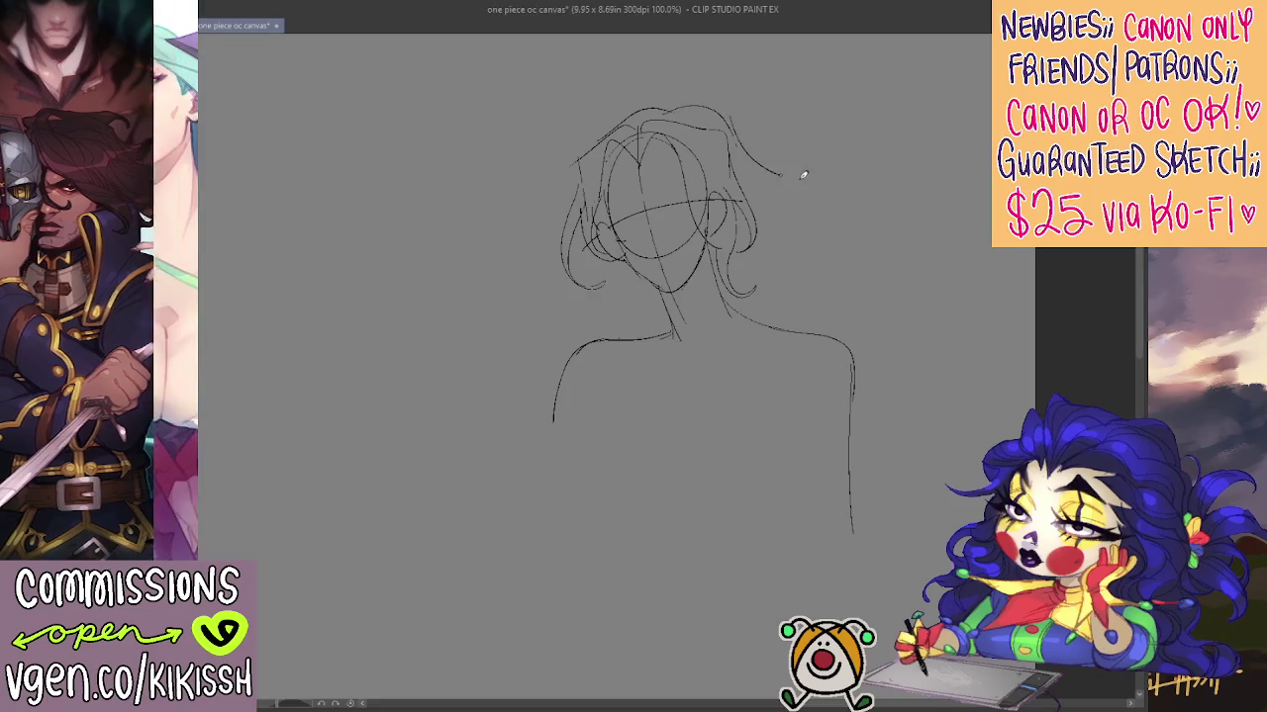
pyautogui.moveTo(728, 119)
pyautogui.mouseDown()
pyautogui.moveTo(833, 249)
pyautogui.moveTo(809, 299)
pyautogui.moveTo(919, 360)
pyautogui.moveTo(896, 406)
pyautogui.mouseUp()
pyautogui.hotkey('ctrl', 'z')
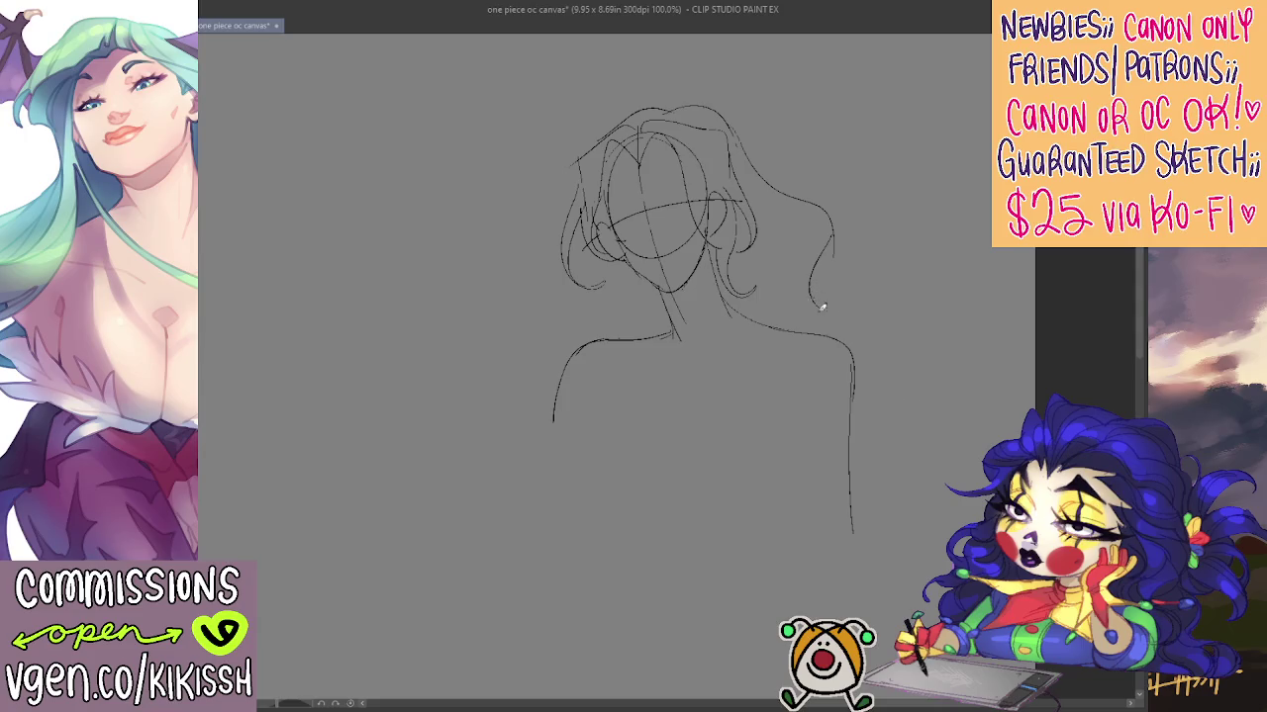
pyautogui.moveTo(817, 302)
pyautogui.mouseDown()
pyautogui.moveTo(887, 403)
pyautogui.moveTo(890, 457)
pyautogui.moveTo(958, 533)
pyautogui.mouseUp()
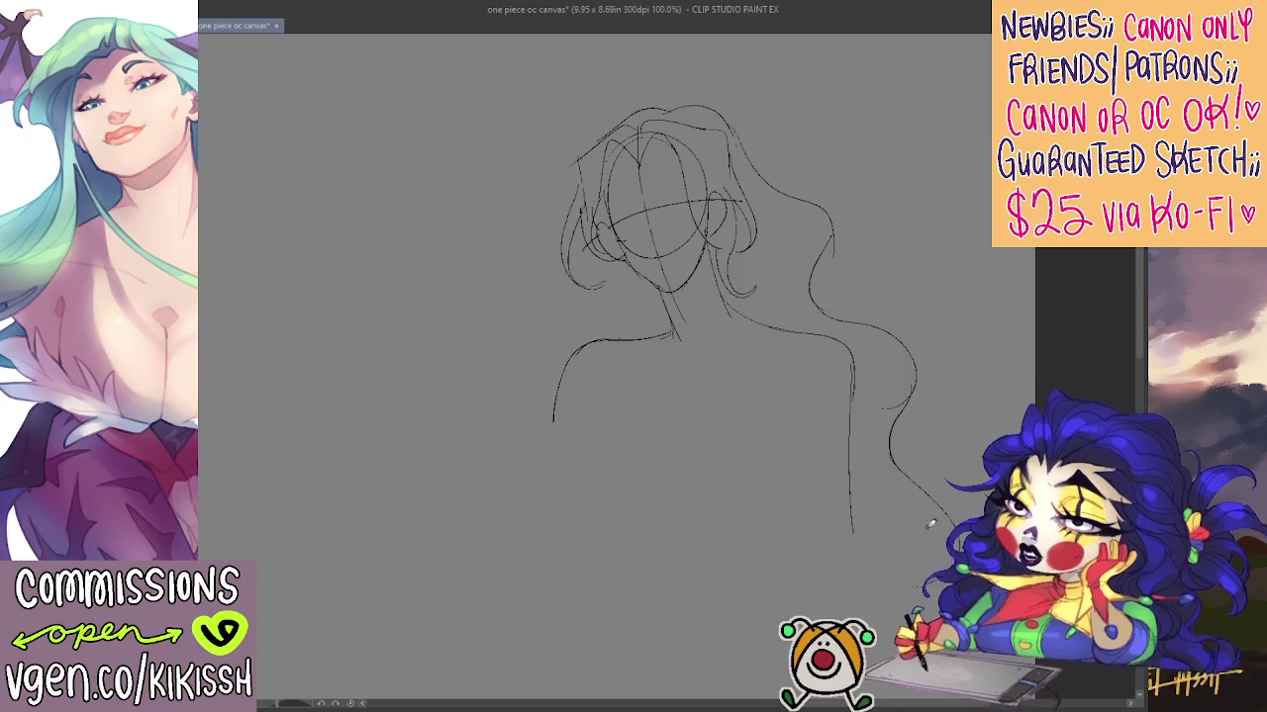
# Draw wavy hair down the left side, ending in curls at the lower left
pyautogui.moveTo(586, 219)
pyautogui.mouseDown()
pyautogui.moveTo(528, 430)
pyautogui.moveTo(539, 439)
pyautogui.mouseUp()
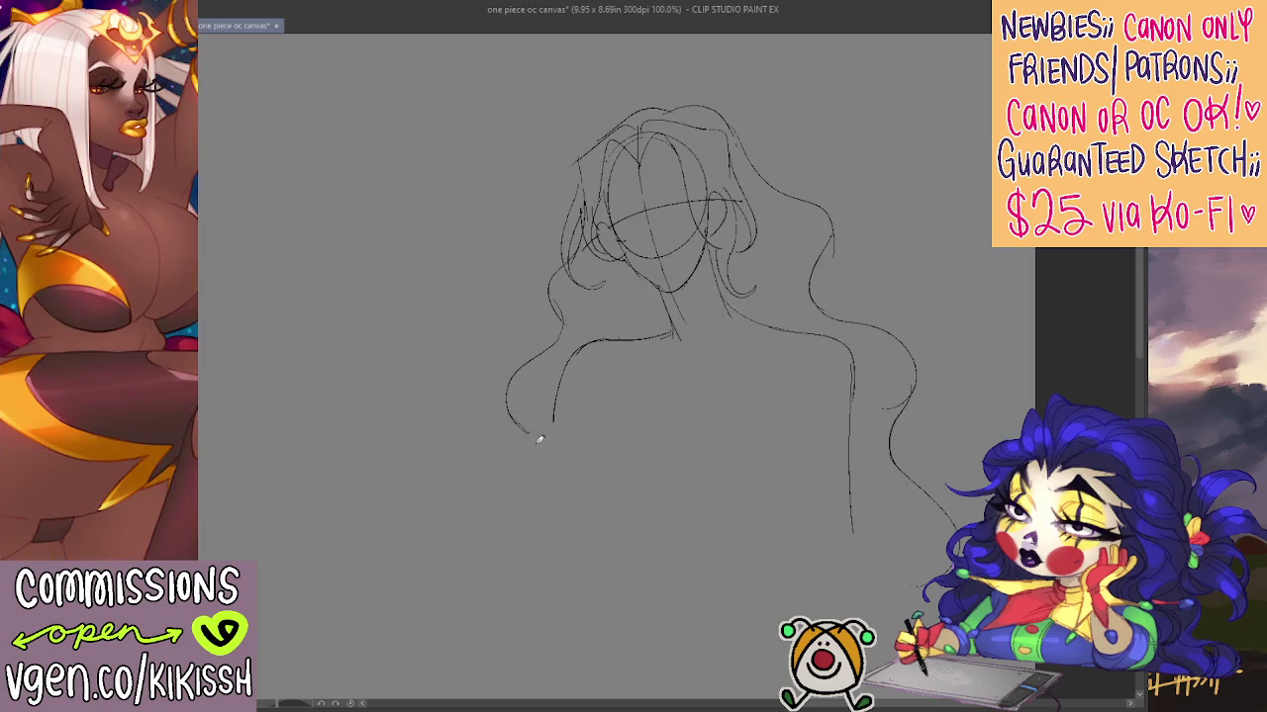
pyautogui.moveTo(507, 482); pyautogui.dragTo(499, 554)
pyautogui.hotkey('ctrl', 'z')
pyautogui.moveTo(529, 426)
pyautogui.mouseDown()
pyautogui.moveTo(489, 495)
pyautogui.moveTo(485, 589)
pyautogui.moveTo(457, 569)
pyautogui.moveTo(491, 540)
pyautogui.mouseUp()
pyautogui.moveTo(498, 483)
pyautogui.mouseDown()
pyautogui.moveTo(435, 577)
pyautogui.moveTo(492, 588)
pyautogui.moveTo(484, 529)
pyautogui.moveTo(473, 633)
pyautogui.moveTo(520, 647)
pyautogui.mouseUp()
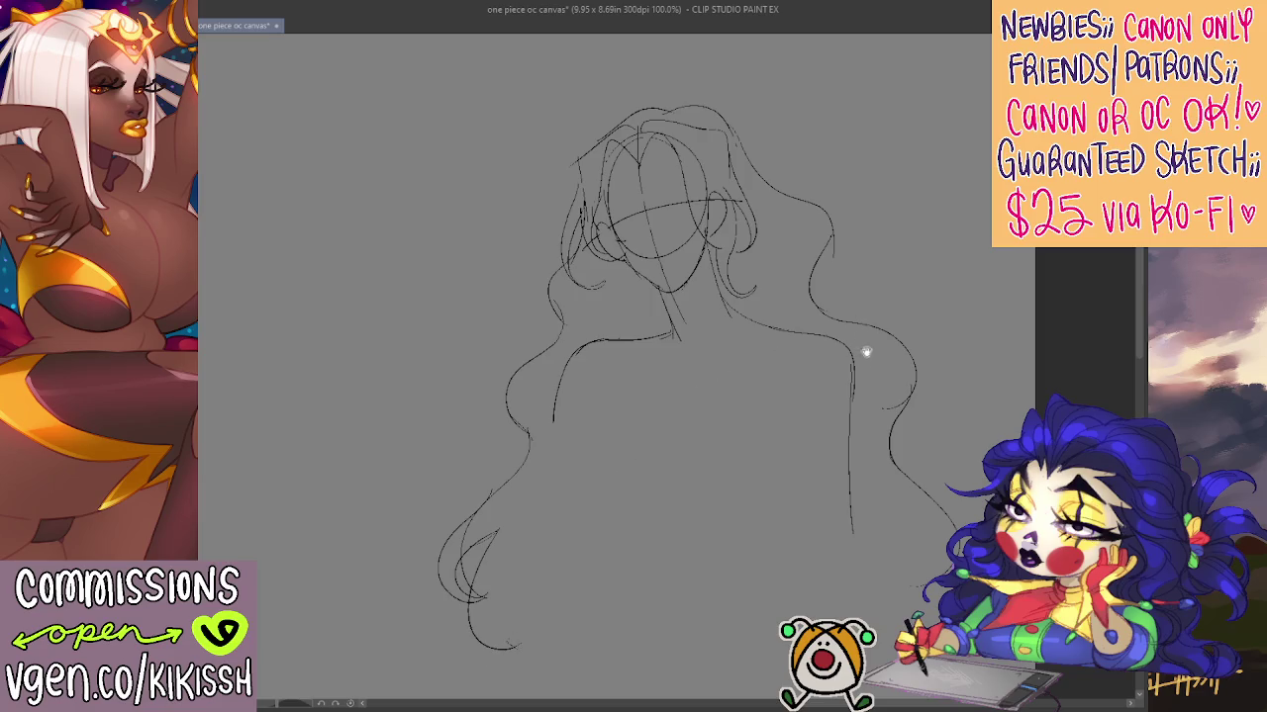
pyautogui.moveTo(865, 353); pyautogui.dragTo(869, 289)
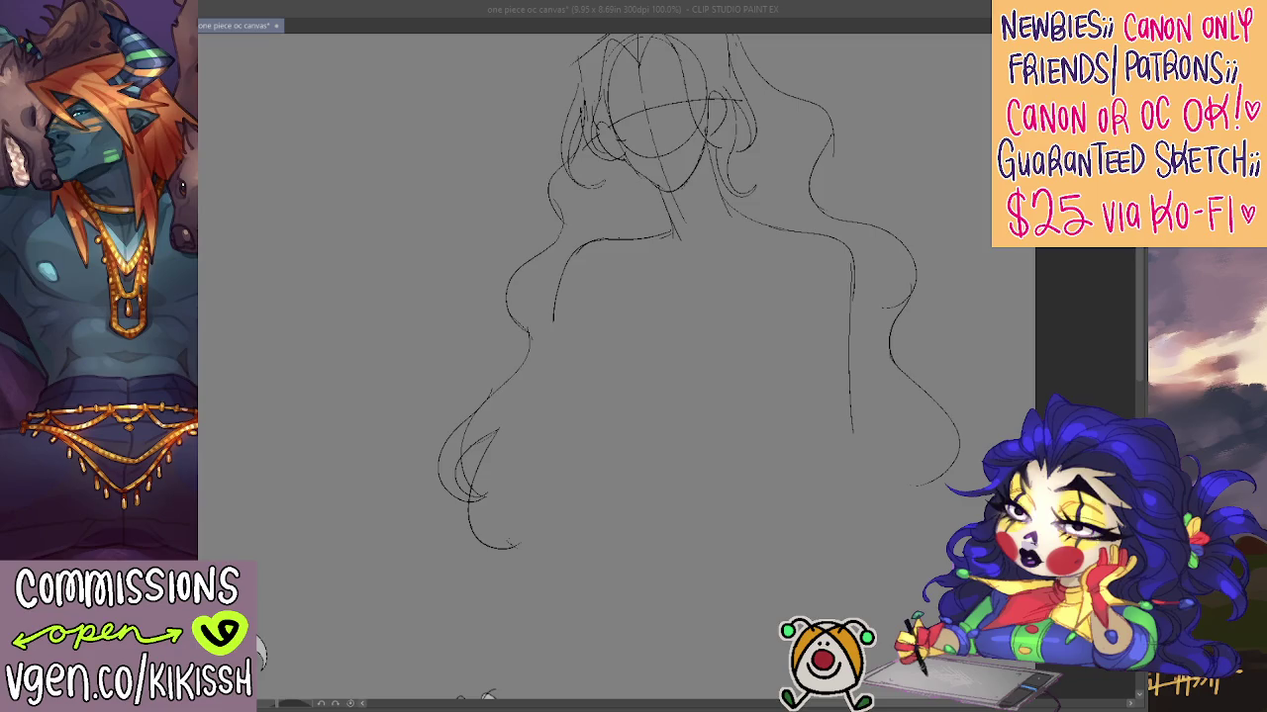
pyautogui.hotkey('alt', 'Tab')
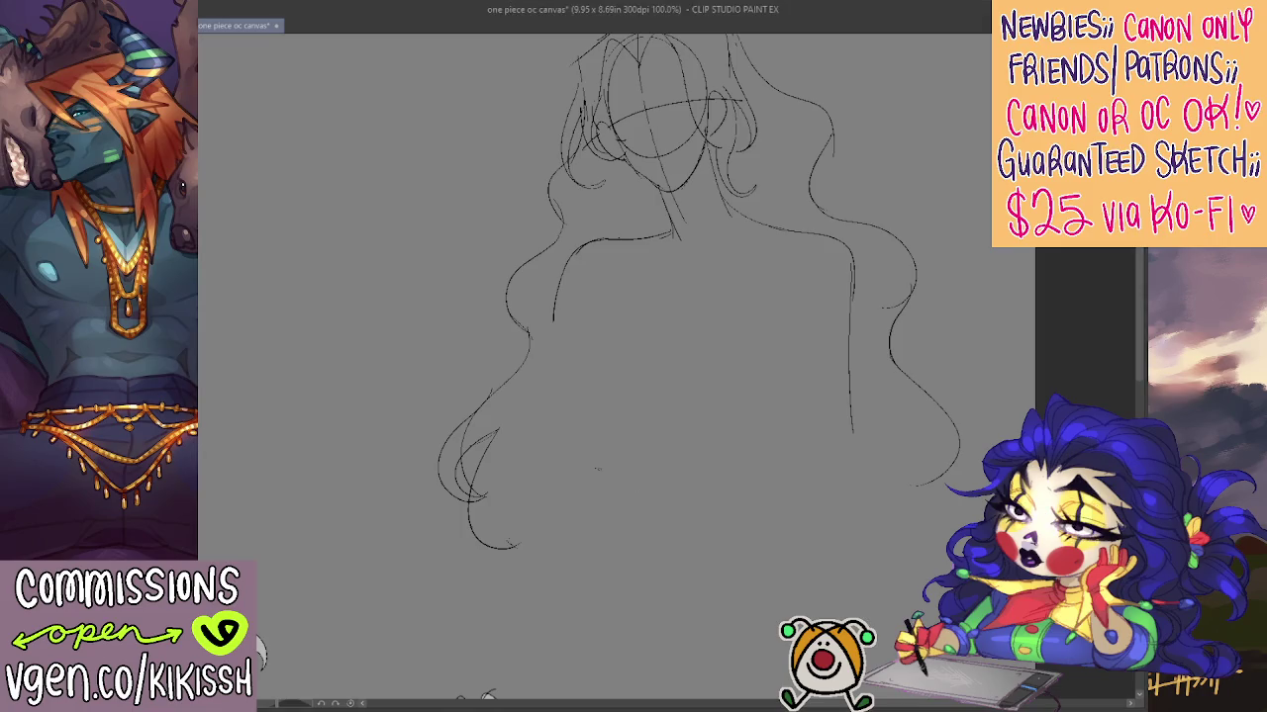
pyautogui.hotkey('ctrl', 'z')
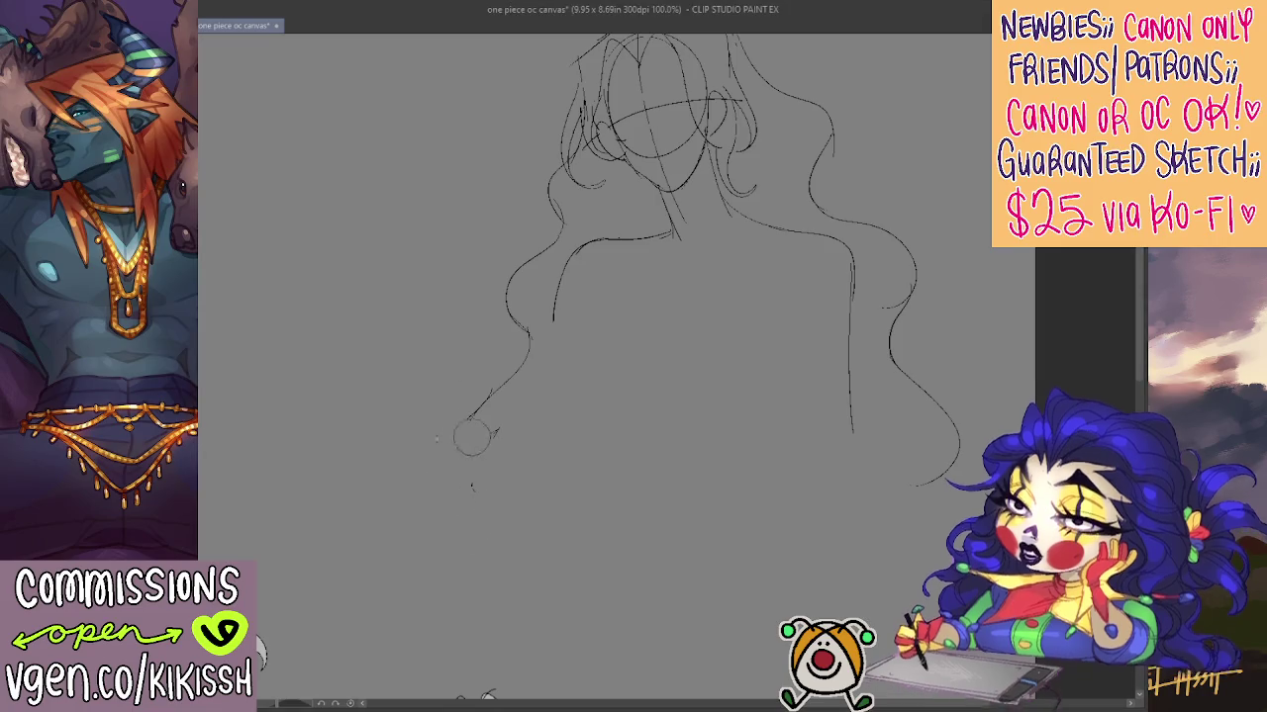
# Sketch the chest curves, a lower-body curve and both shoulder lines
pyautogui.moveTo(474, 401)
pyautogui.mouseDown()
pyautogui.moveTo(620, 502)
pyautogui.moveTo(936, 406)
pyautogui.mouseUp()
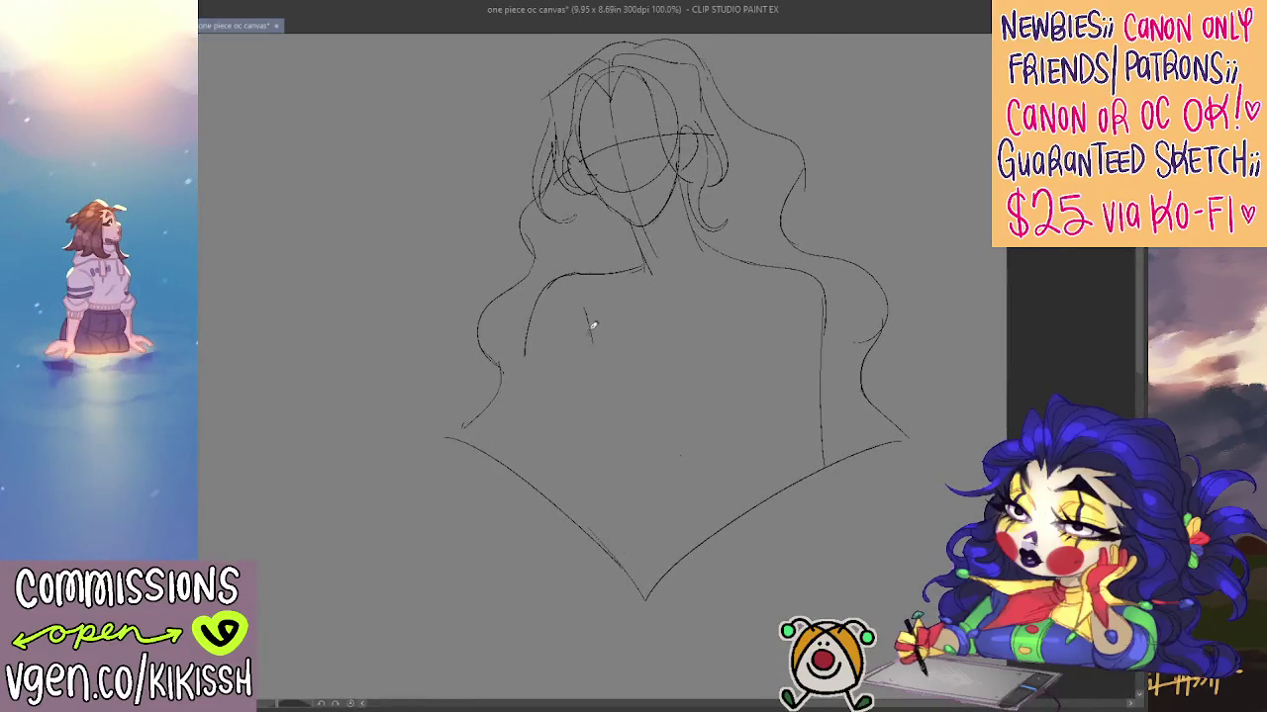
pyautogui.moveTo(588, 349); pyautogui.dragTo(608, 450)
pyautogui.moveTo(592, 341)
pyautogui.mouseDown()
pyautogui.moveTo(580, 453)
pyautogui.moveTo(737, 455)
pyautogui.moveTo(770, 358)
pyautogui.moveTo(765, 315)
pyautogui.mouseUp()
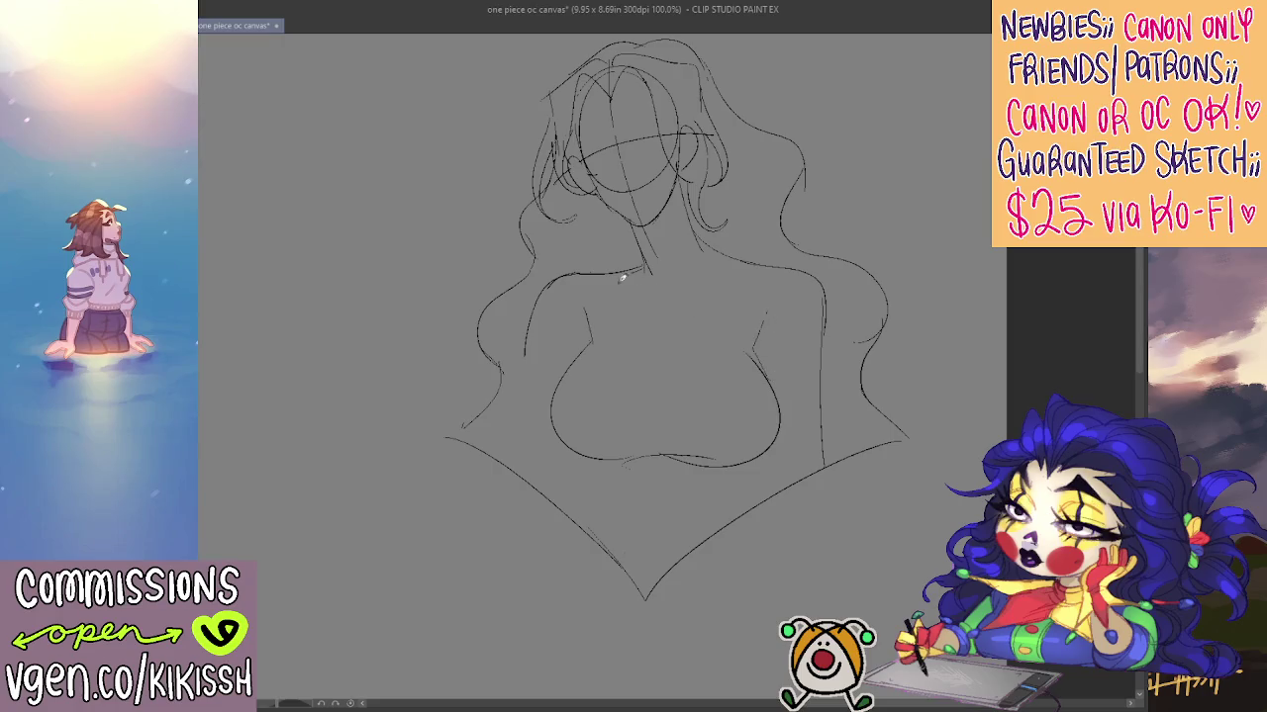
pyautogui.moveTo(566, 275); pyautogui.dragTo(638, 255)
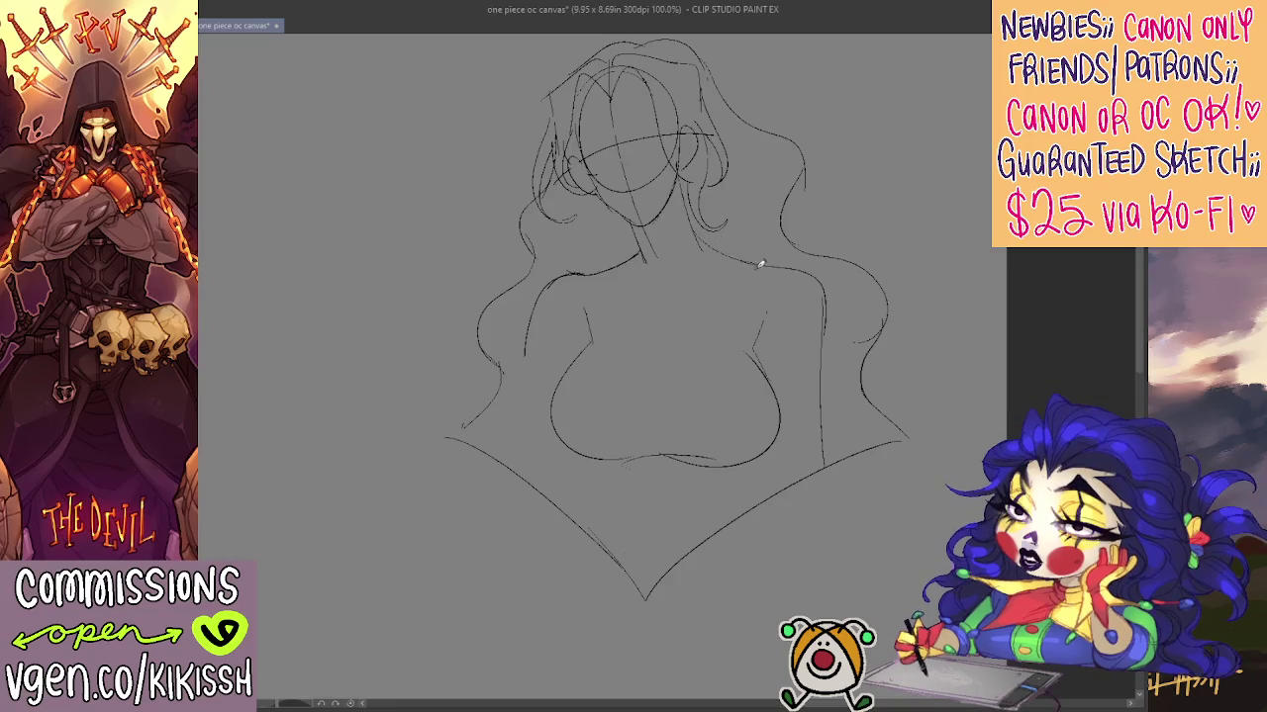
pyautogui.moveTo(752, 260)
pyautogui.mouseDown()
pyautogui.moveTo(818, 277)
pyautogui.moveTo(827, 395)
pyautogui.mouseUp()
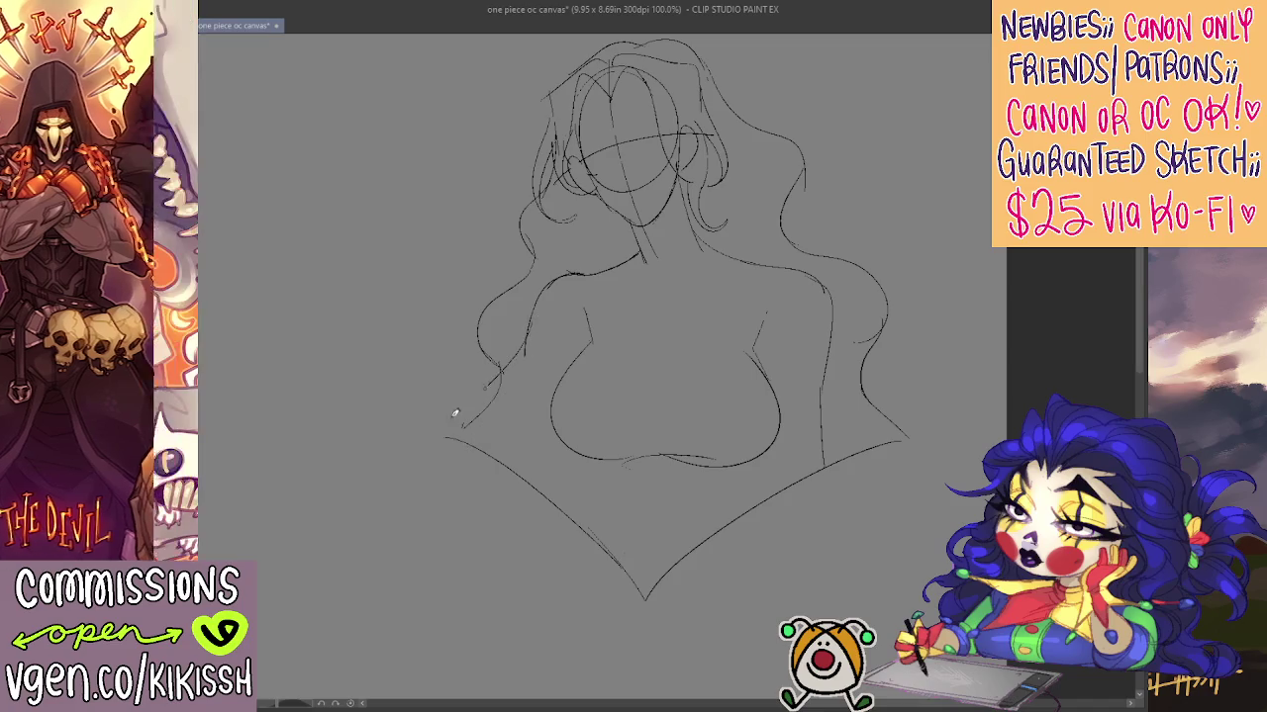
# Outline the bent left arm and erase part of the face guideline
pyautogui.moveTo(531, 312); pyautogui.dragTo(438, 413)
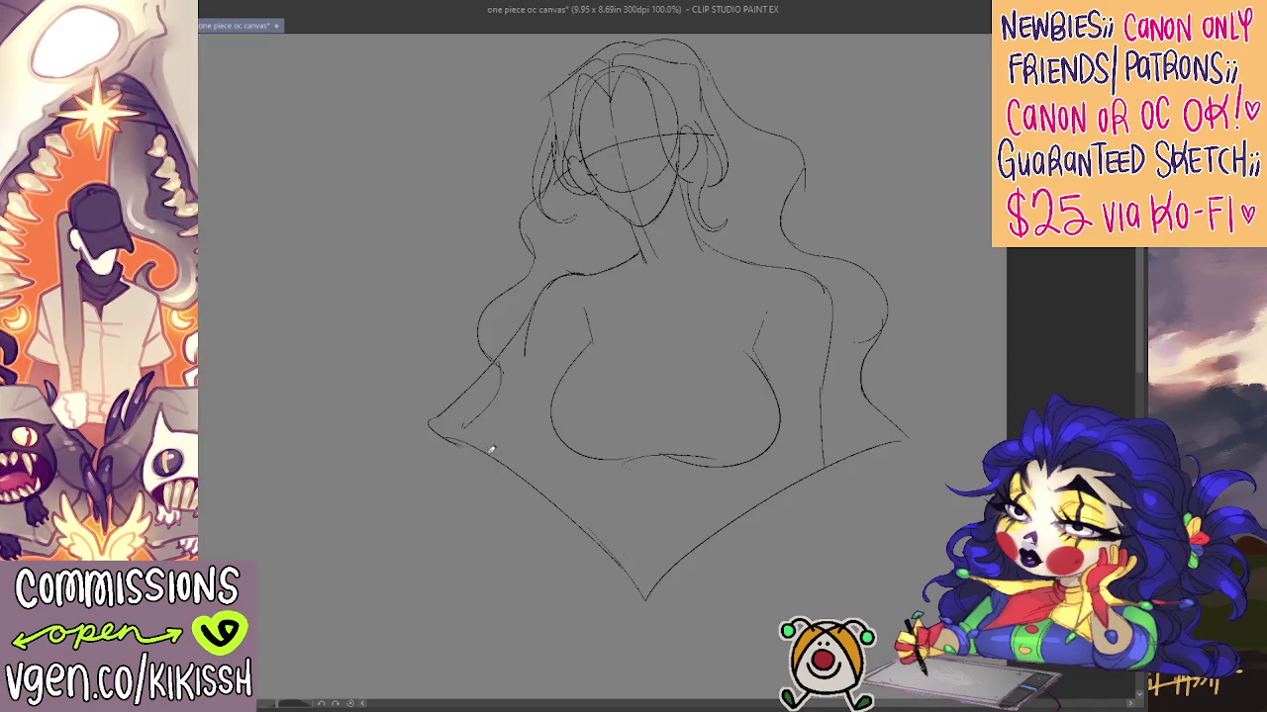
pyautogui.moveTo(493, 451); pyautogui.dragTo(543, 390)
pyautogui.moveTo(849, 314); pyautogui.dragTo(841, 337)
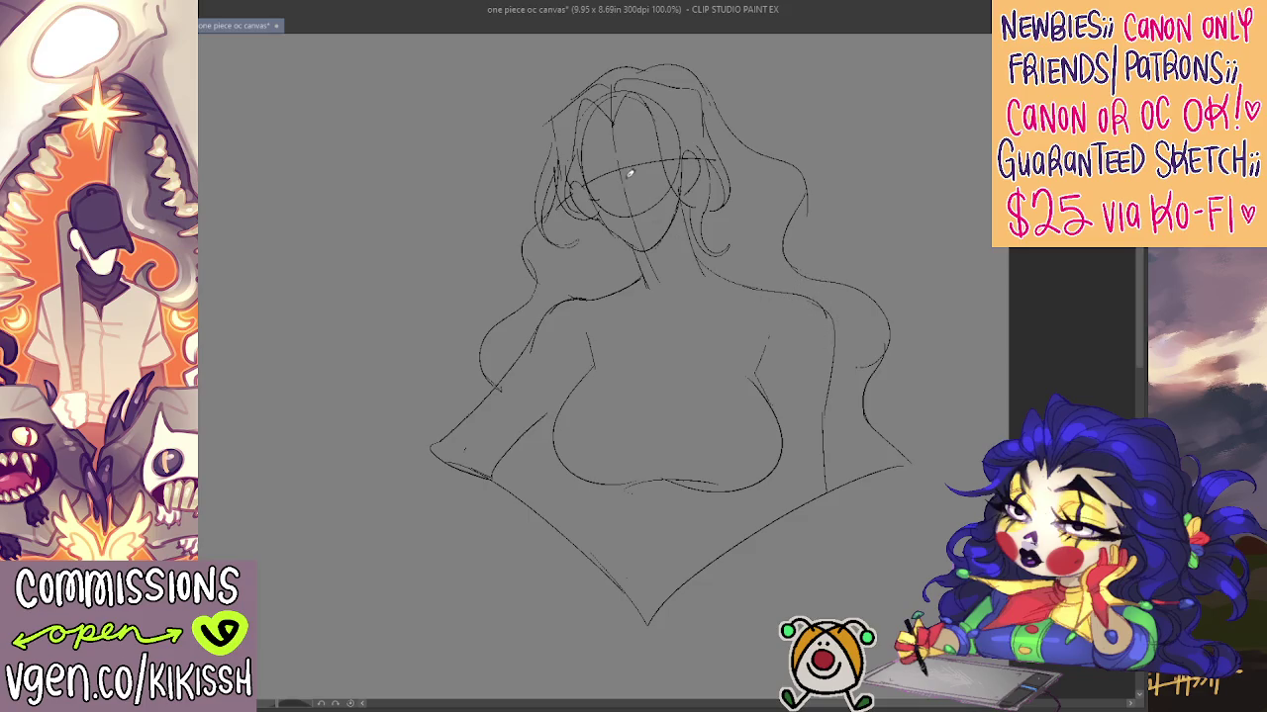
pyautogui.moveTo(629, 174)
pyautogui.mouseDown()
pyautogui.moveTo(613, 213)
pyautogui.moveTo(606, 196)
pyautogui.moveTo(613, 210)
pyautogui.mouseUp()
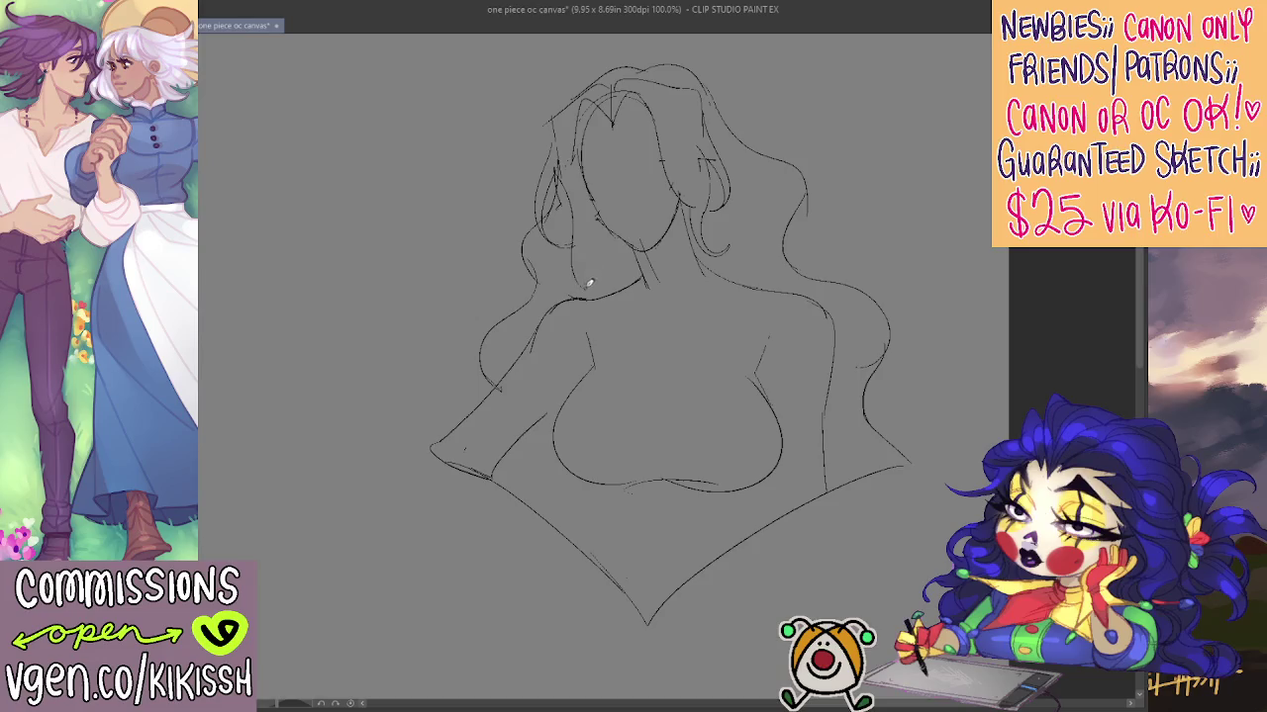
# Erase a stray neck line, add strands by the face, and stroke the left arm and under-chest
pyautogui.moveTo(588, 284); pyautogui.dragTo(566, 176)
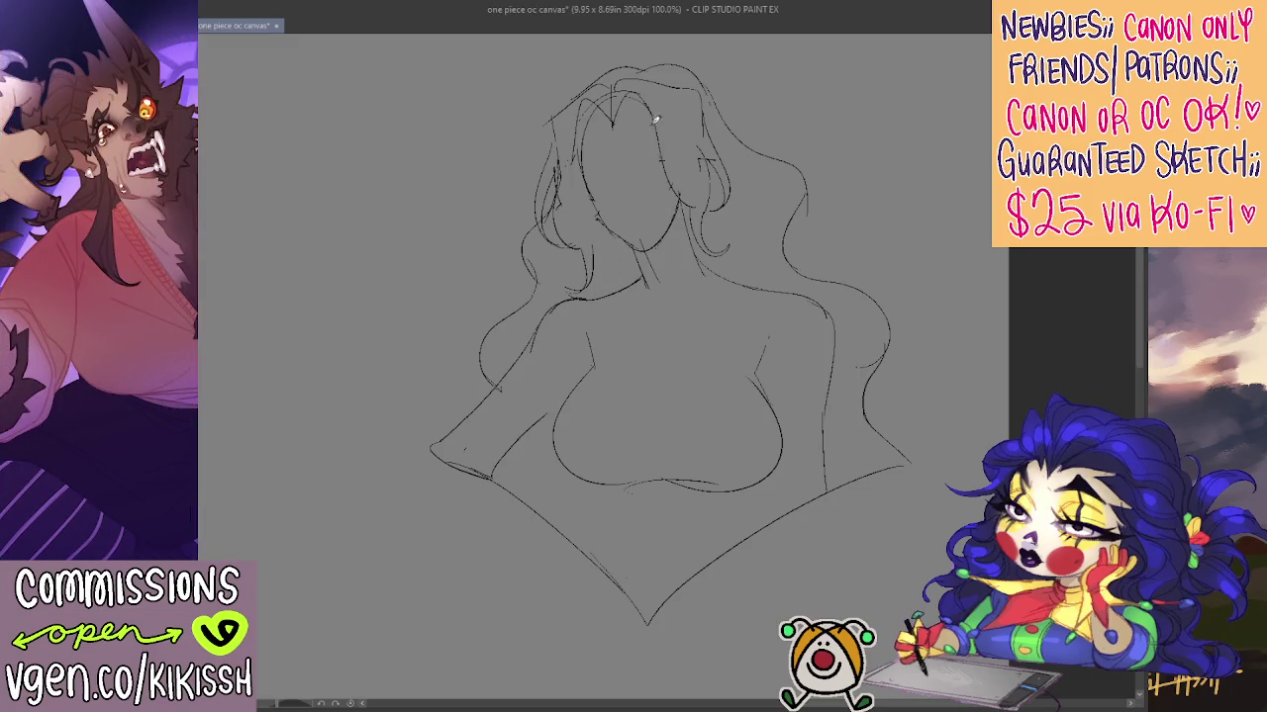
pyautogui.moveTo(654, 167); pyautogui.dragTo(645, 210)
pyautogui.moveTo(592, 226); pyautogui.dragTo(581, 152)
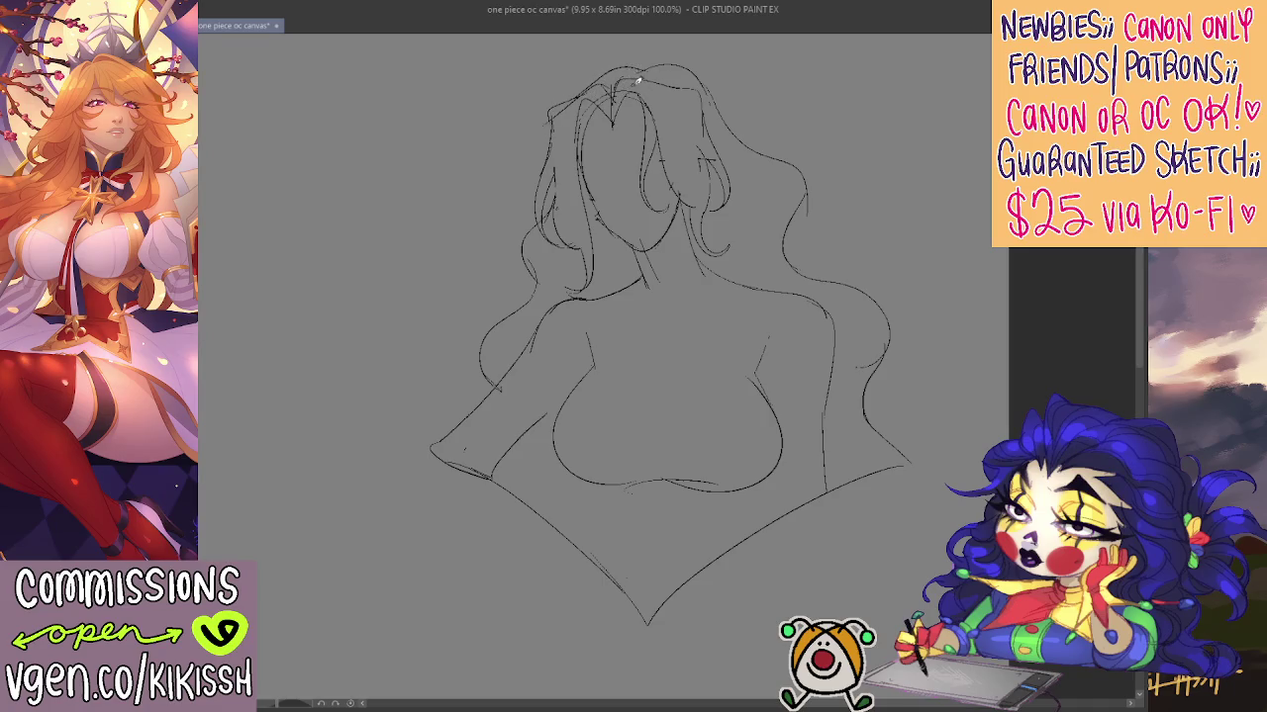
pyautogui.moveTo(789, 236); pyautogui.dragTo(763, 207)
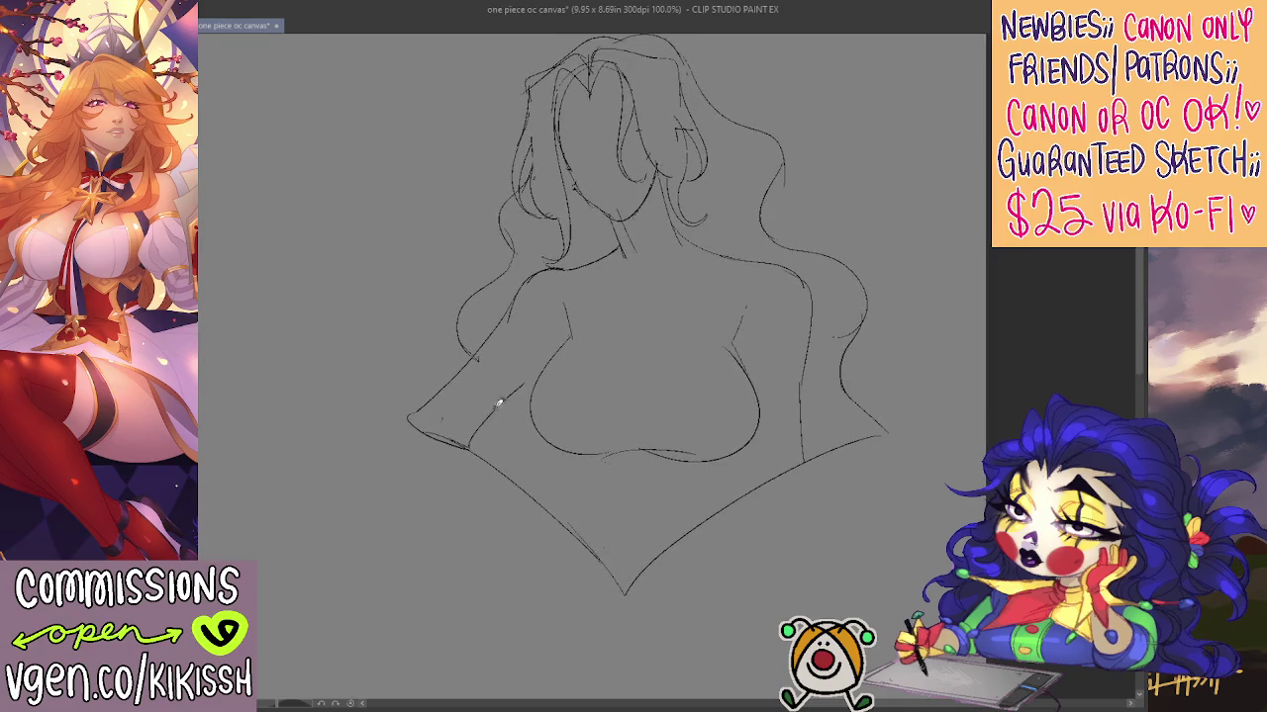
pyautogui.moveTo(499, 388); pyautogui.dragTo(478, 443)
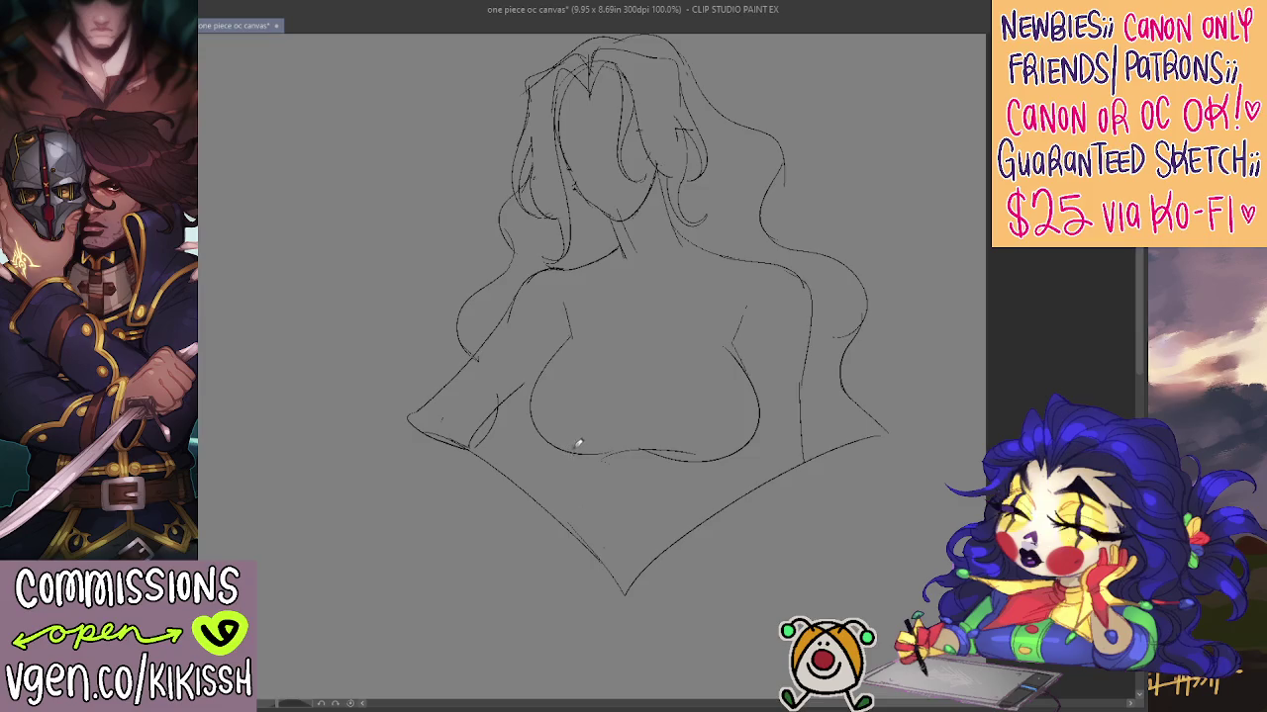
pyautogui.moveTo(577, 444); pyautogui.dragTo(599, 525)
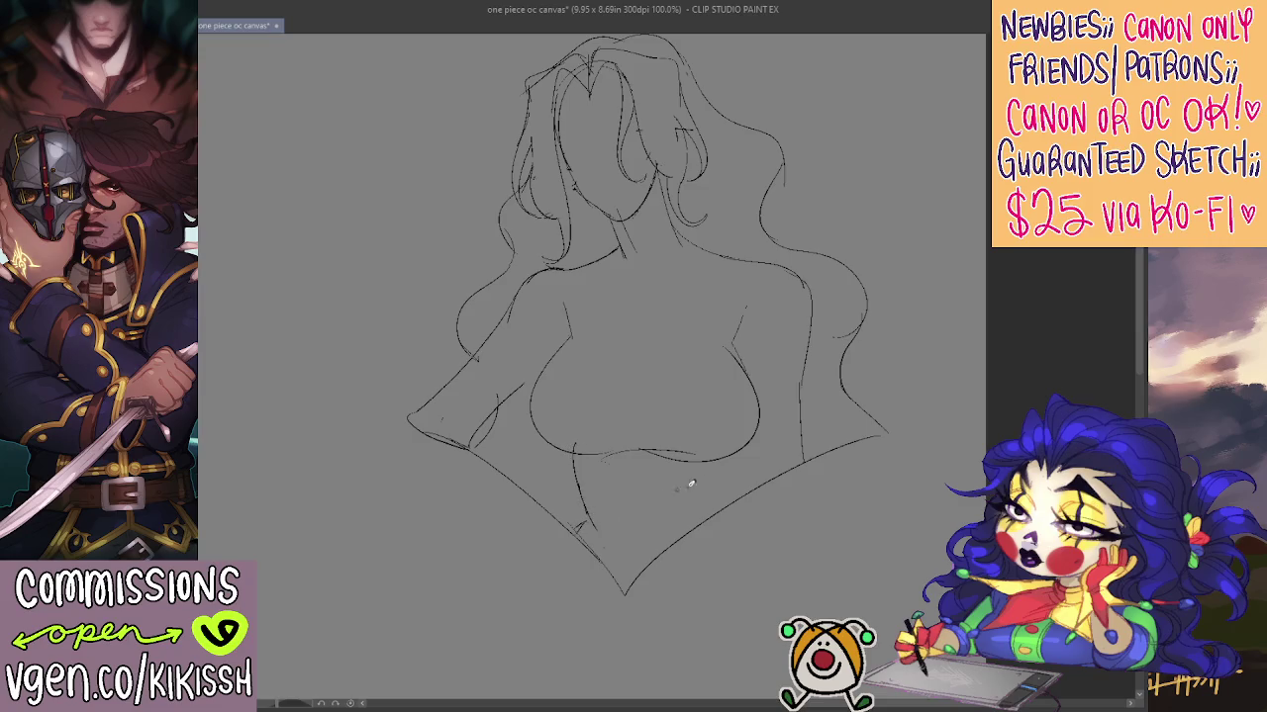
# Erase the V-shaped lower outline and redraw the right side line at a steeper slant
pyautogui.moveTo(752, 498); pyautogui.dragTo(747, 428)
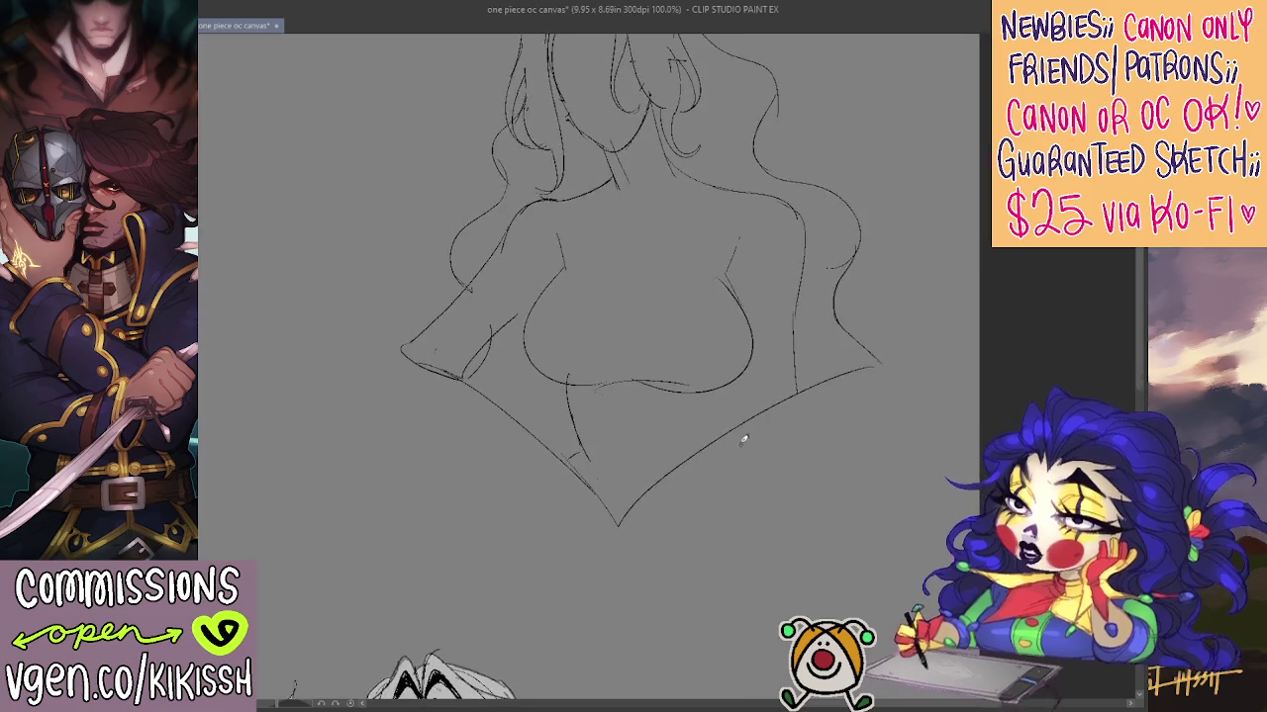
pyautogui.moveTo(456, 371)
pyautogui.mouseDown()
pyautogui.moveTo(622, 509)
pyautogui.moveTo(781, 396)
pyautogui.moveTo(837, 387)
pyautogui.mouseUp()
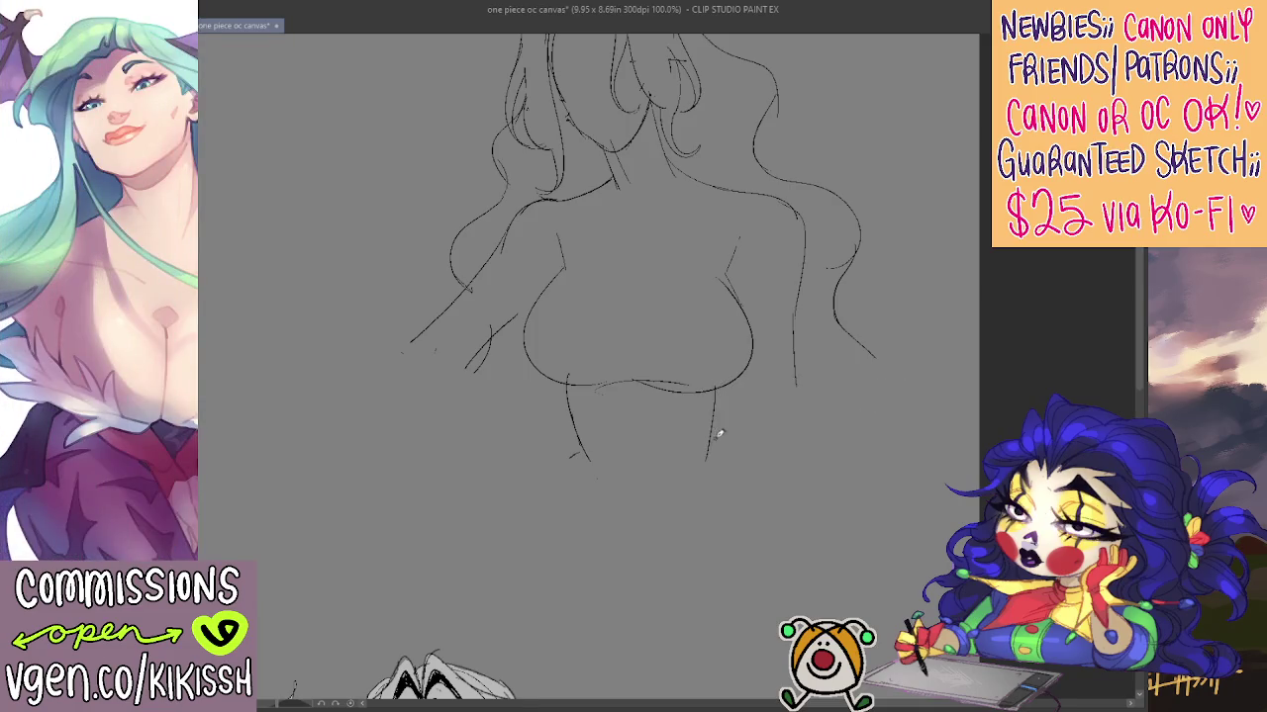
pyautogui.hotkey('ctrl', 'z')
pyautogui.moveTo(723, 398); pyautogui.dragTo(700, 448)
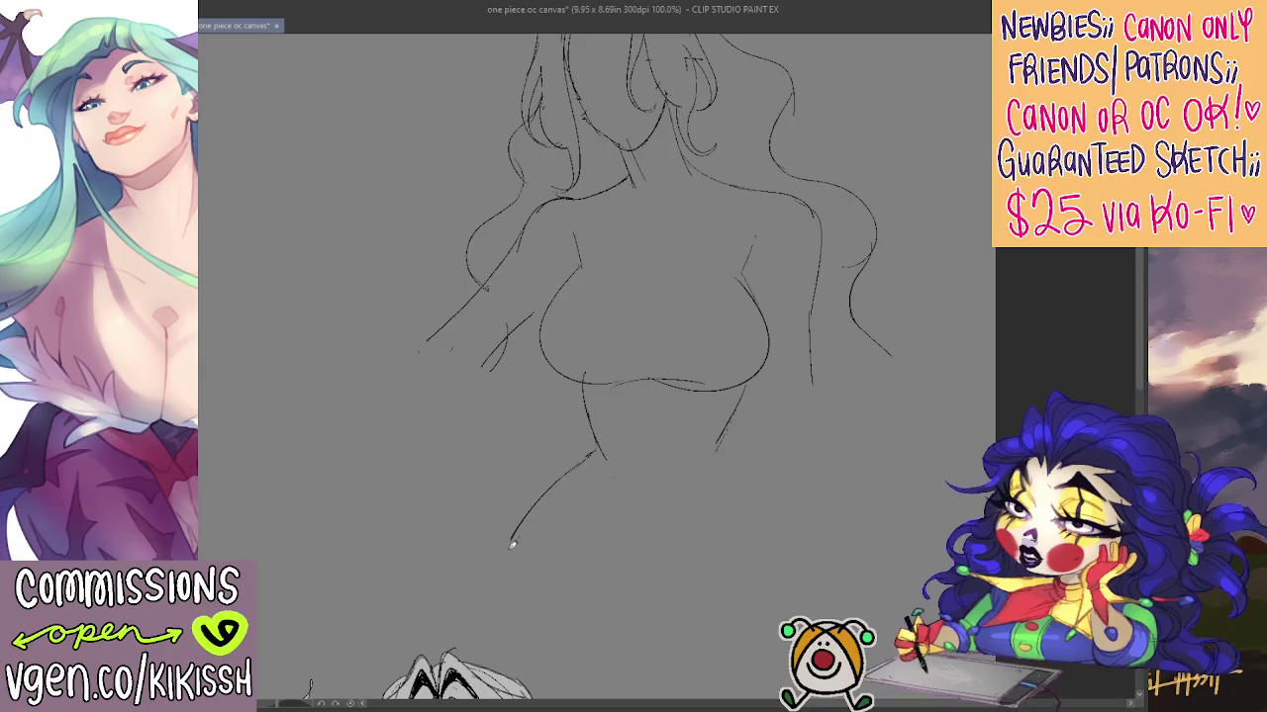
# Draw the left waist curve, the flaring right hip and the forearm bending toward the hip
pyautogui.moveTo(599, 449); pyautogui.dragTo(524, 522)
pyautogui.hotkey('ctrl', 'z')
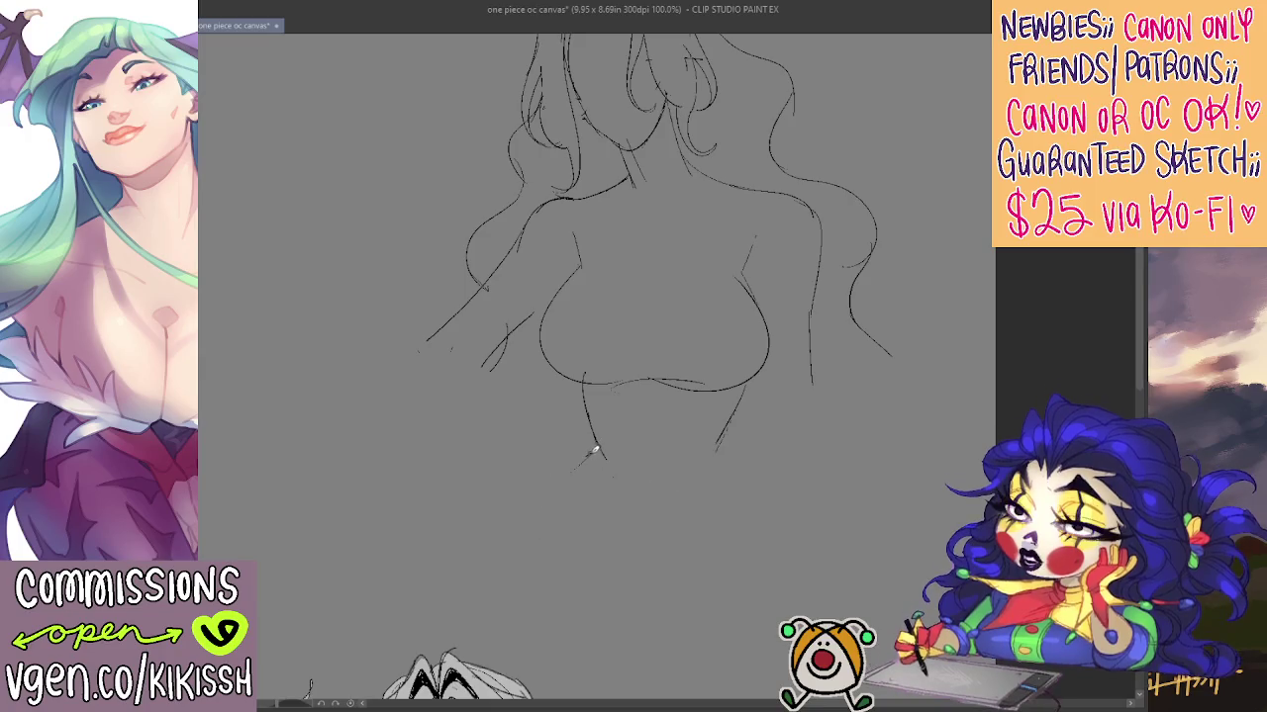
pyautogui.moveTo(598, 451); pyautogui.dragTo(506, 547)
pyautogui.moveTo(719, 448); pyautogui.dragTo(794, 535)
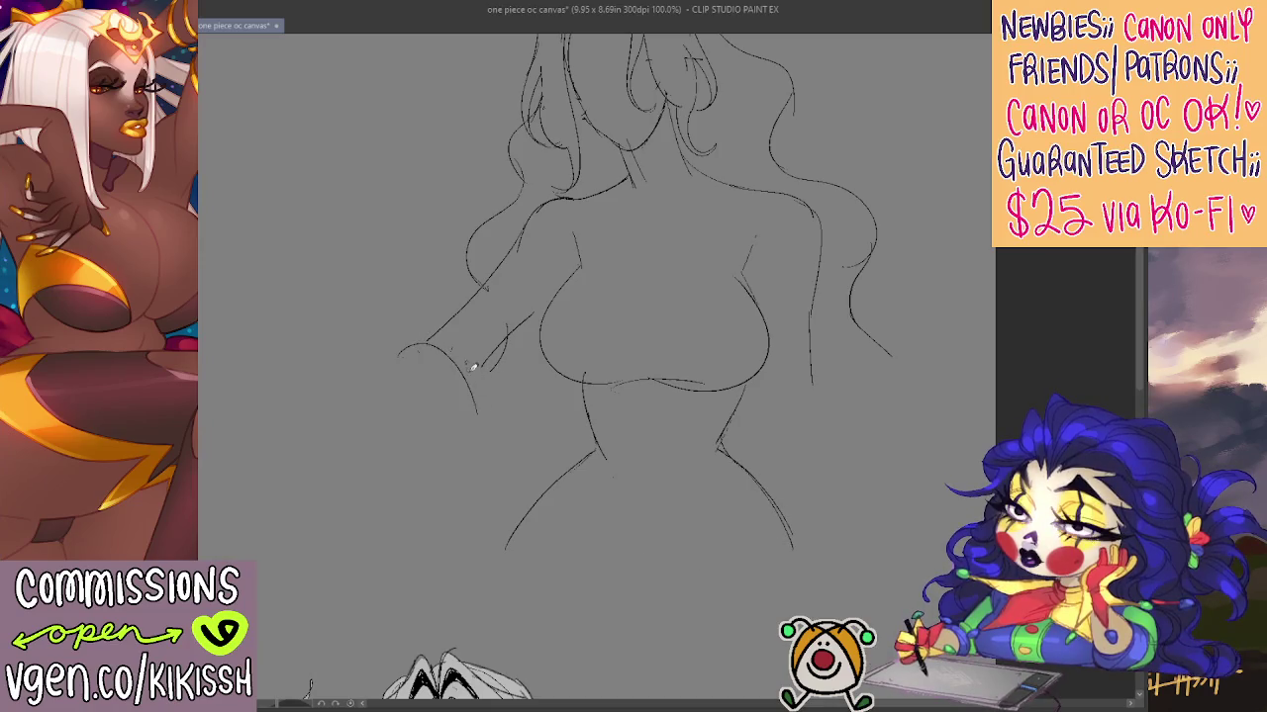
pyautogui.moveTo(465, 363)
pyautogui.mouseDown()
pyautogui.moveTo(530, 480)
pyautogui.moveTo(394, 406)
pyautogui.mouseUp()
pyautogui.moveTo(837, 356); pyautogui.dragTo(830, 385)
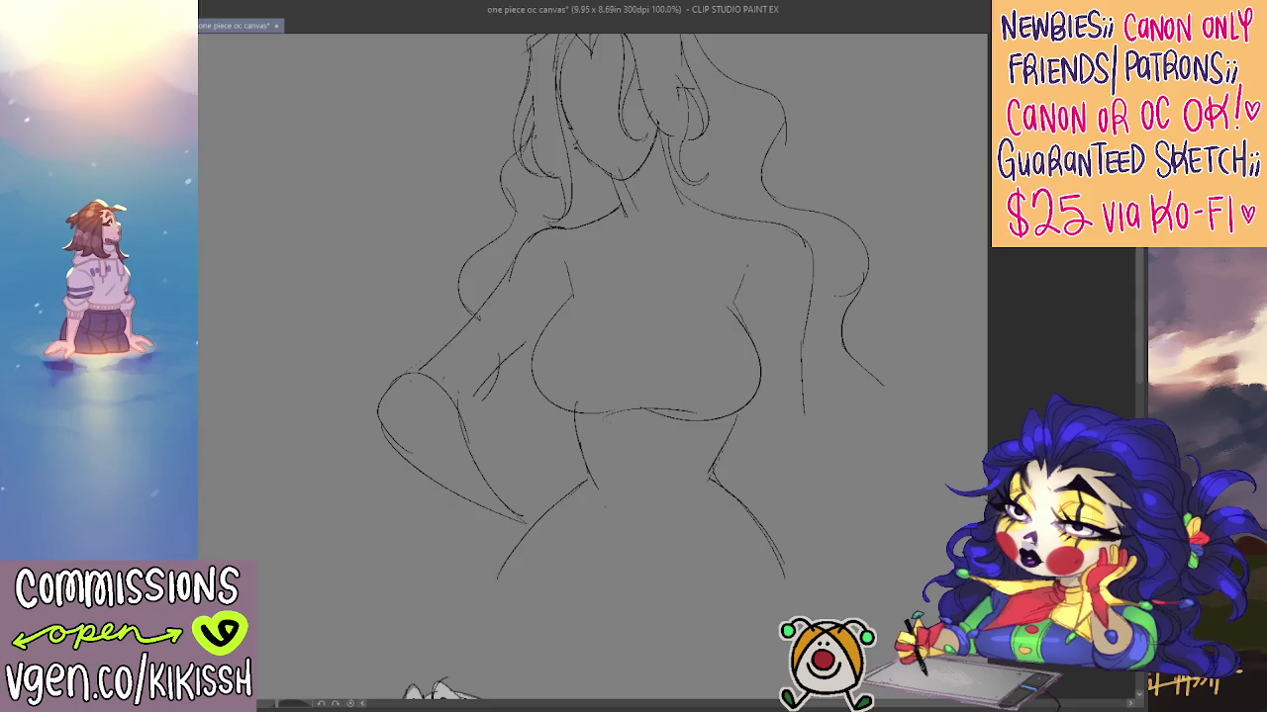
# Extend the right torso contour out to the hip and add a hip line across the body
pyautogui.scroll(2, 752, 287)
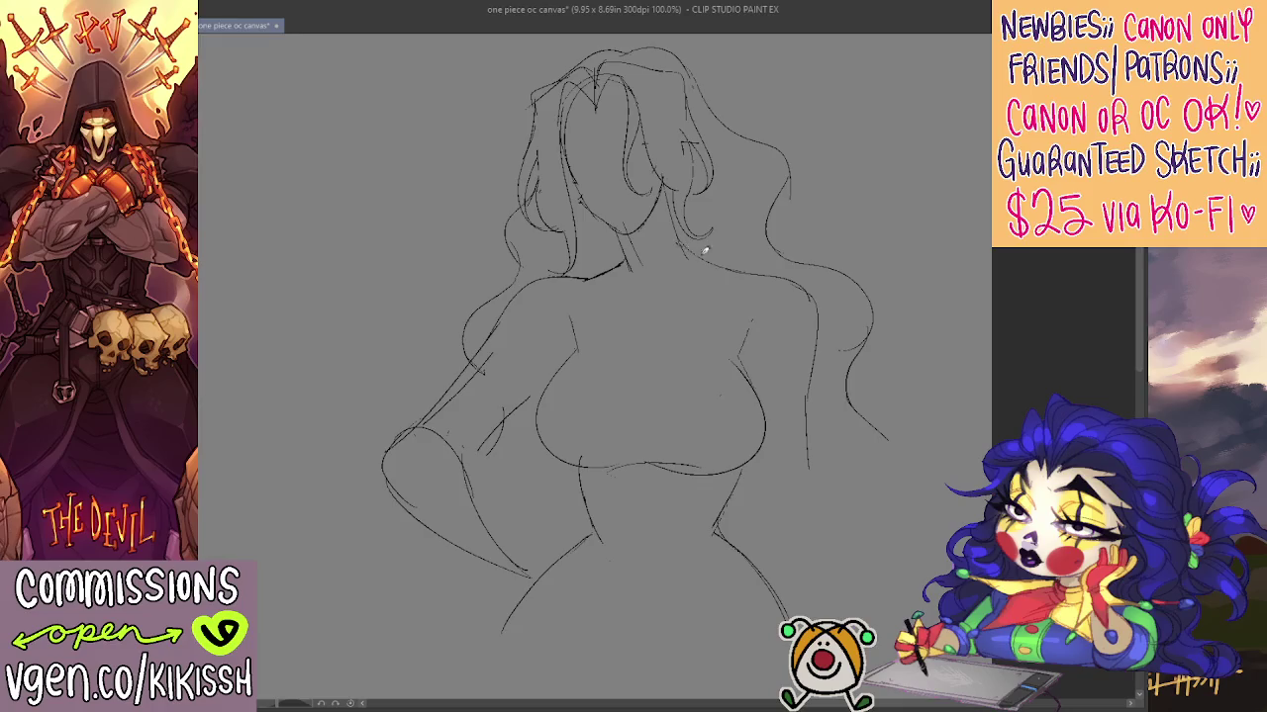
pyautogui.moveTo(810, 349); pyautogui.dragTo(805, 519)
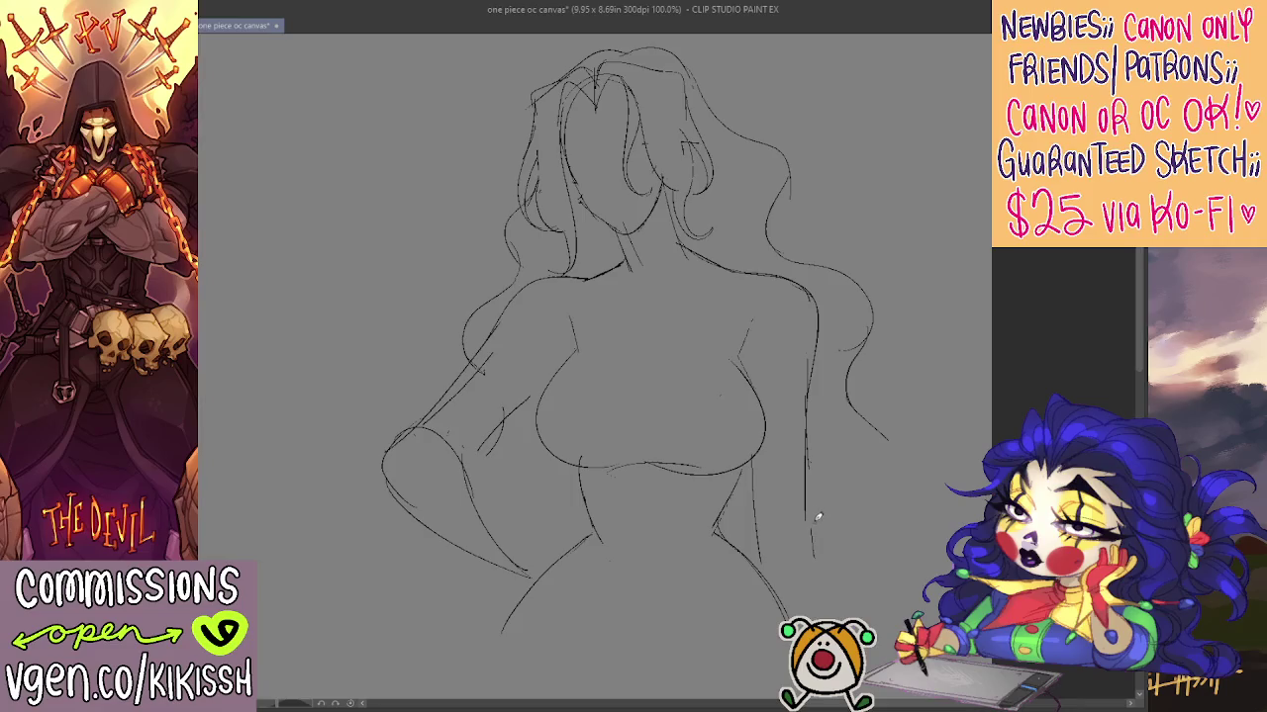
pyautogui.moveTo(810, 482)
pyautogui.mouseDown()
pyautogui.moveTo(846, 618)
pyautogui.moveTo(848, 526)
pyautogui.mouseUp()
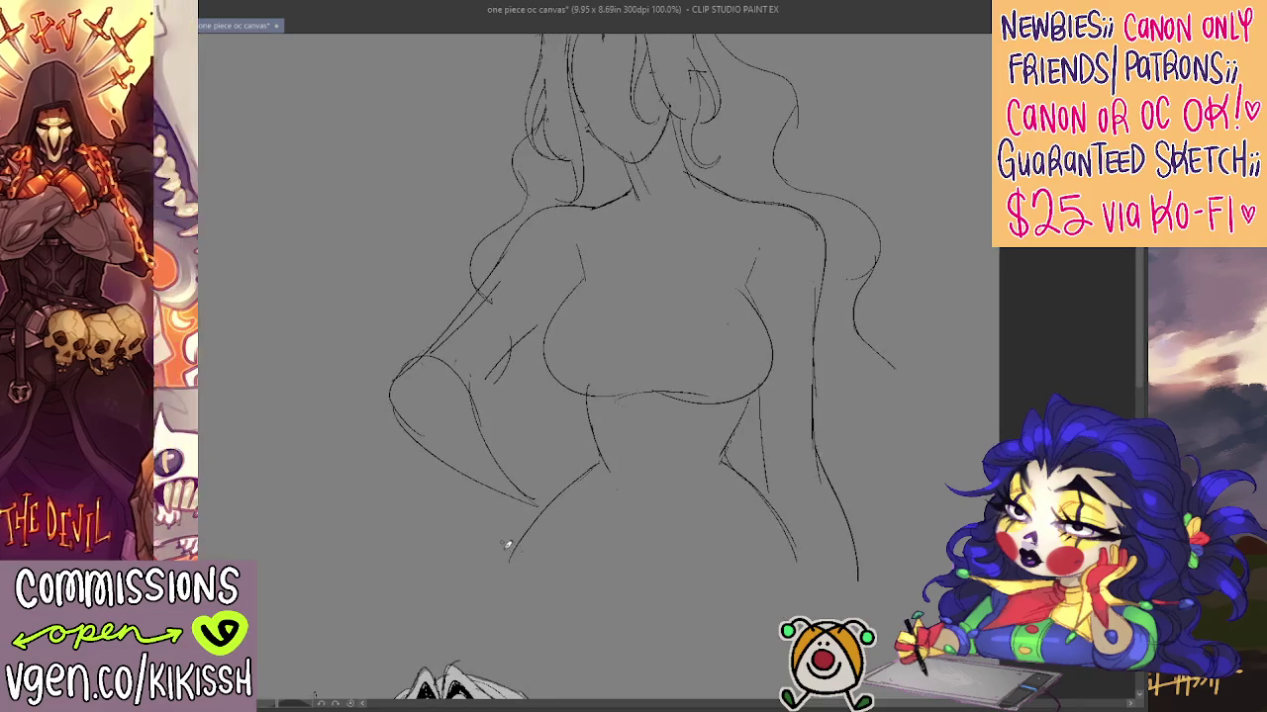
pyautogui.moveTo(505, 543)
pyautogui.mouseDown()
pyautogui.moveTo(670, 645)
pyautogui.moveTo(858, 546)
pyautogui.mouseUp()
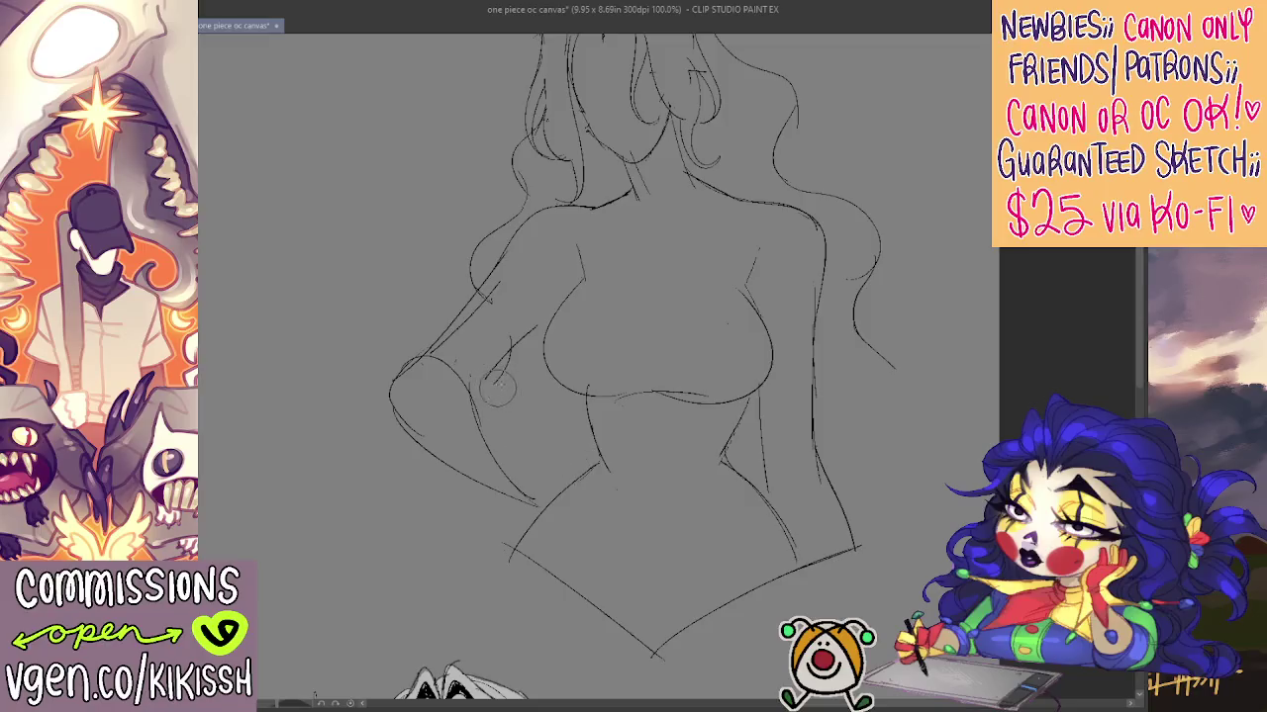
# Add curling hair strands sweeping out and down on the right side
pyautogui.scroll(4, 508, 369)
pyautogui.scroll(1, 627, 416)
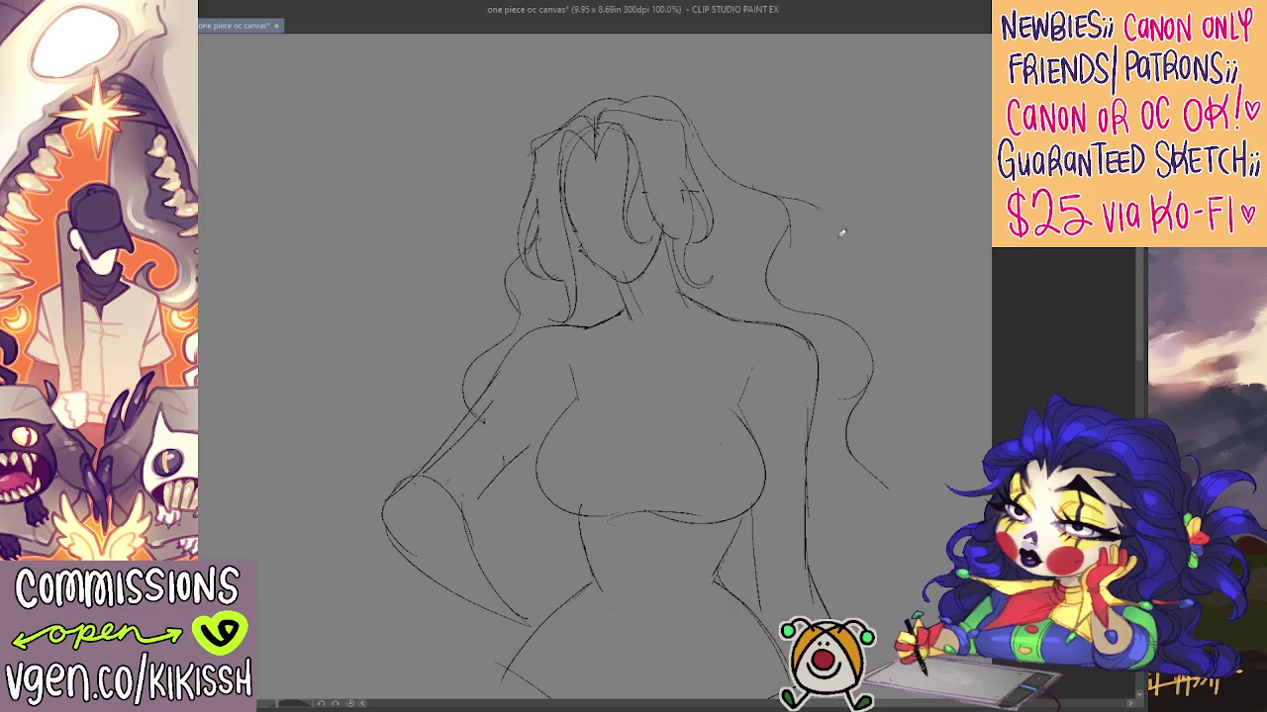
pyautogui.moveTo(821, 210); pyautogui.dragTo(798, 285)
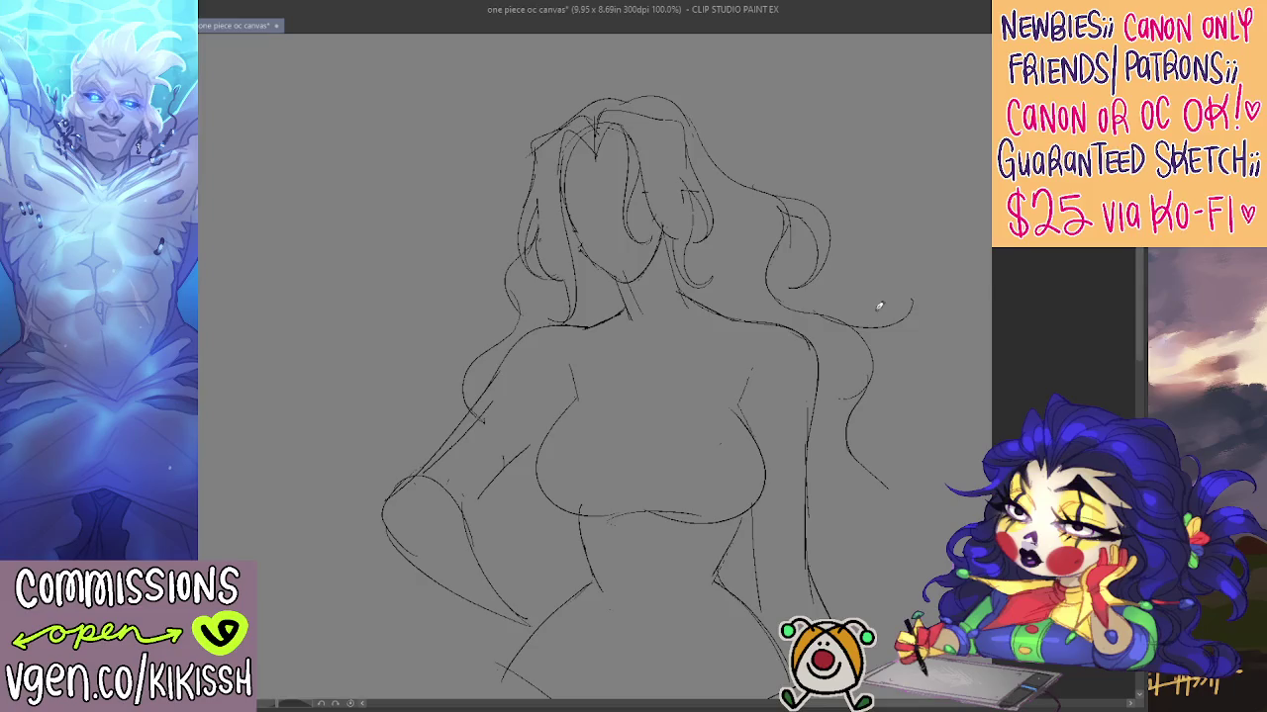
pyautogui.moveTo(801, 309); pyautogui.dragTo(911, 373)
pyautogui.hotkey('ctrl', 'z')
pyautogui.moveTo(871, 337); pyautogui.dragTo(884, 436)
pyautogui.moveTo(895, 475); pyautogui.dragTo(952, 525)
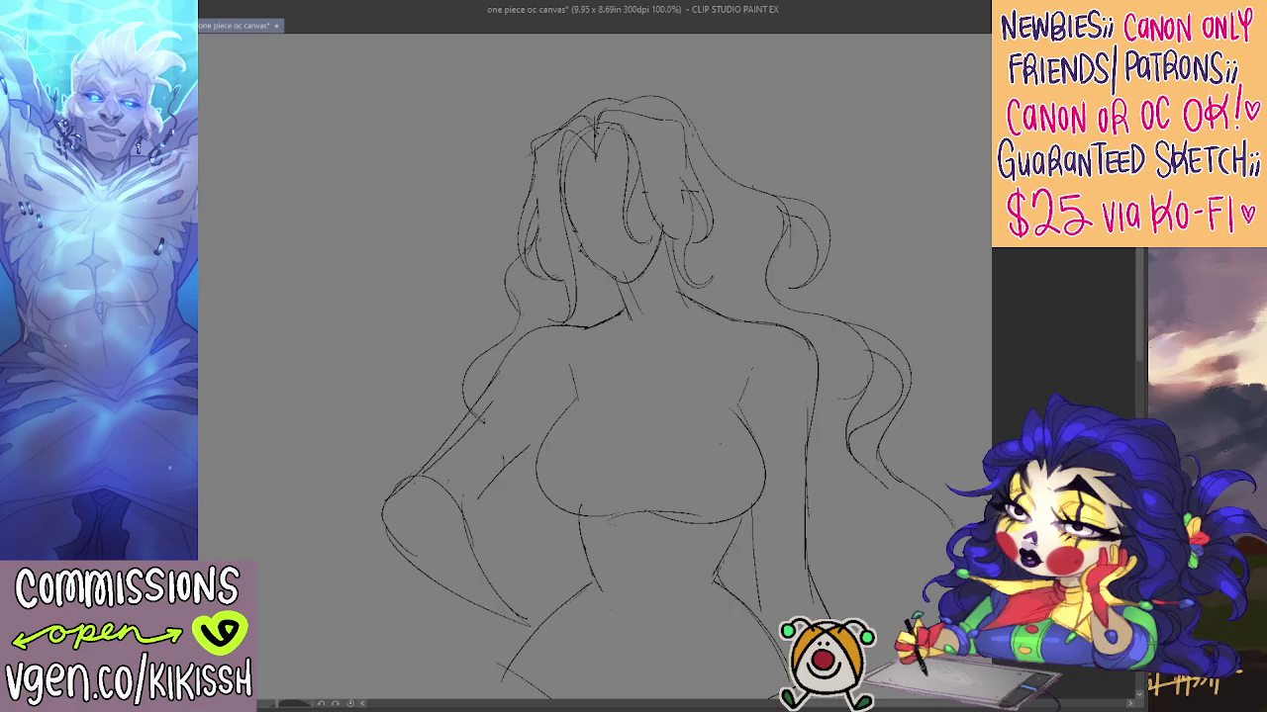
pyautogui.hotkey('ctrl', 'z')
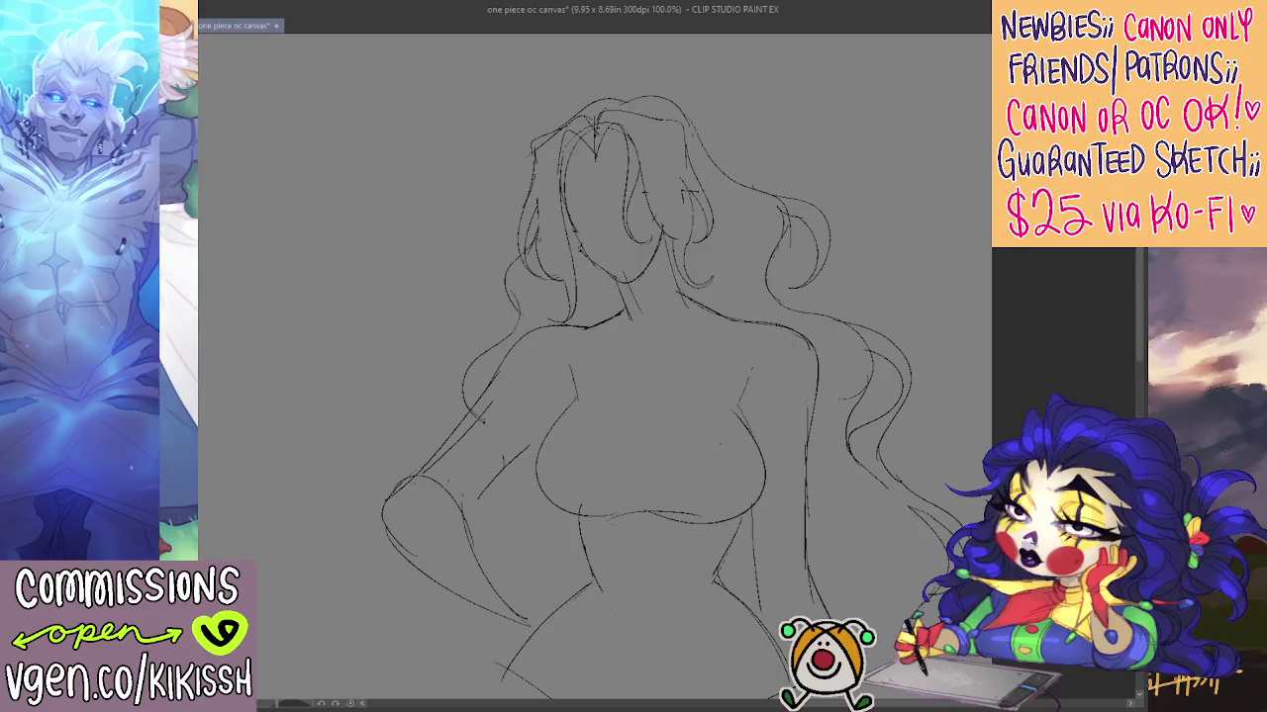
pyautogui.moveTo(873, 496); pyautogui.dragTo(902, 437)
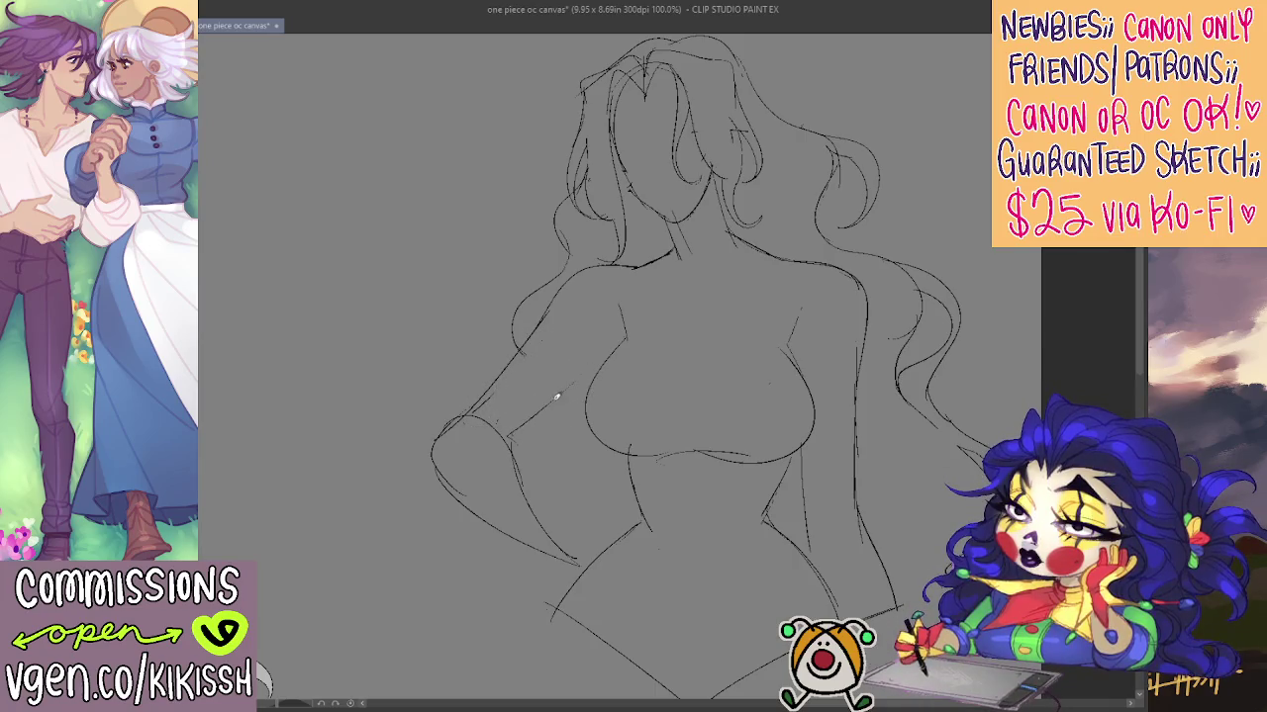
pyautogui.hotkey('ctrl', 'z')
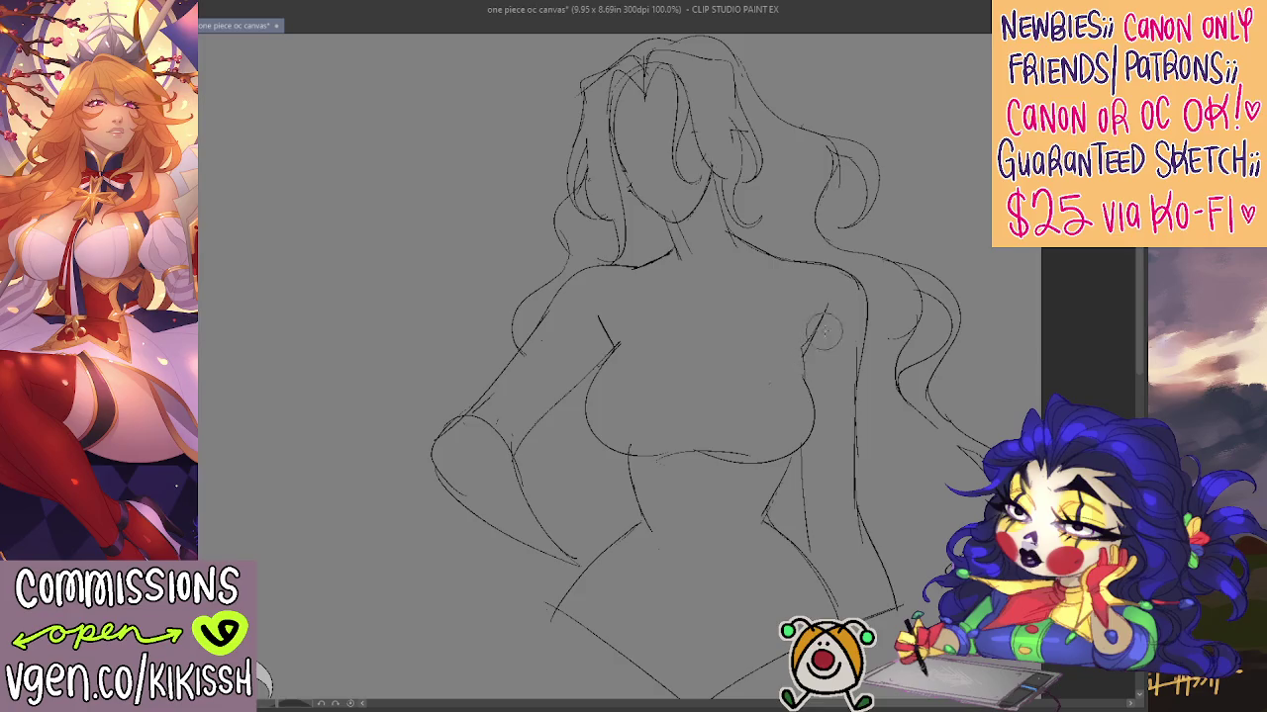
# Erase stray lines beside the right breast and sketch the fingers of the hand on the hip
pyautogui.moveTo(786, 446)
pyautogui.mouseDown()
pyautogui.moveTo(771, 445)
pyautogui.moveTo(815, 386)
pyautogui.mouseUp()
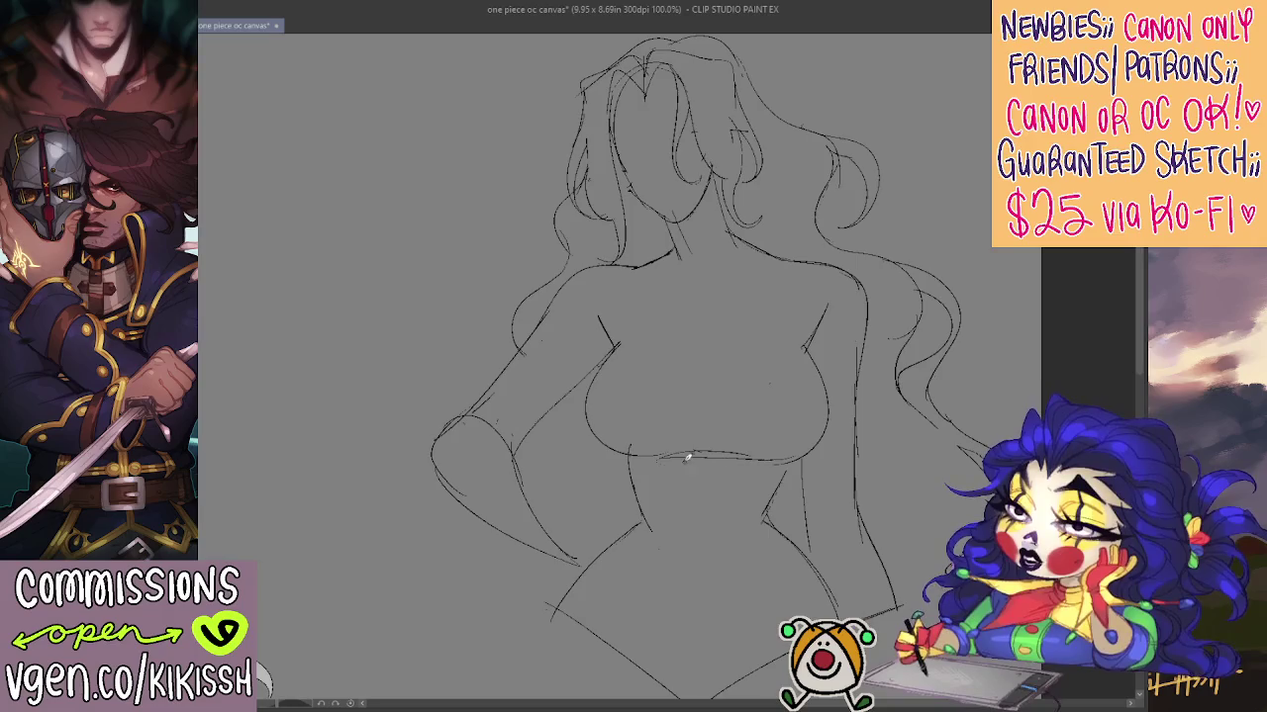
pyautogui.moveTo(744, 419); pyautogui.dragTo(735, 405)
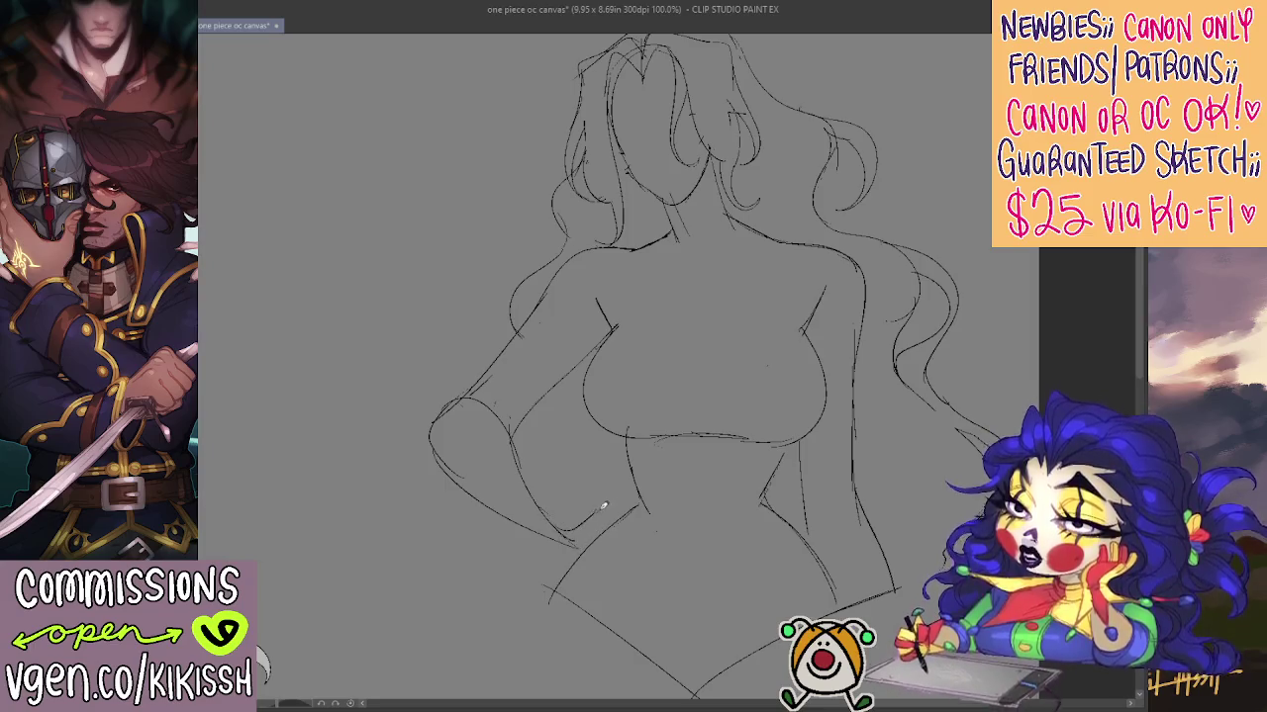
pyautogui.moveTo(569, 534); pyautogui.dragTo(613, 503)
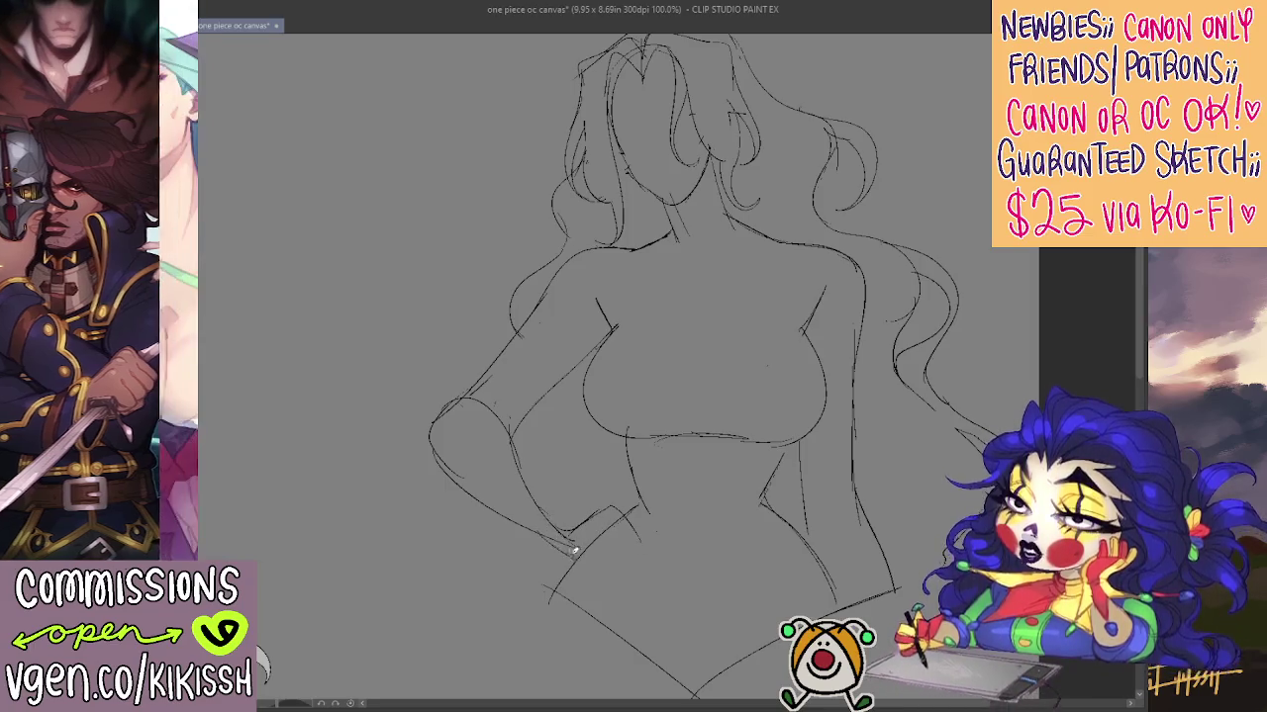
pyautogui.moveTo(552, 561); pyautogui.dragTo(576, 557)
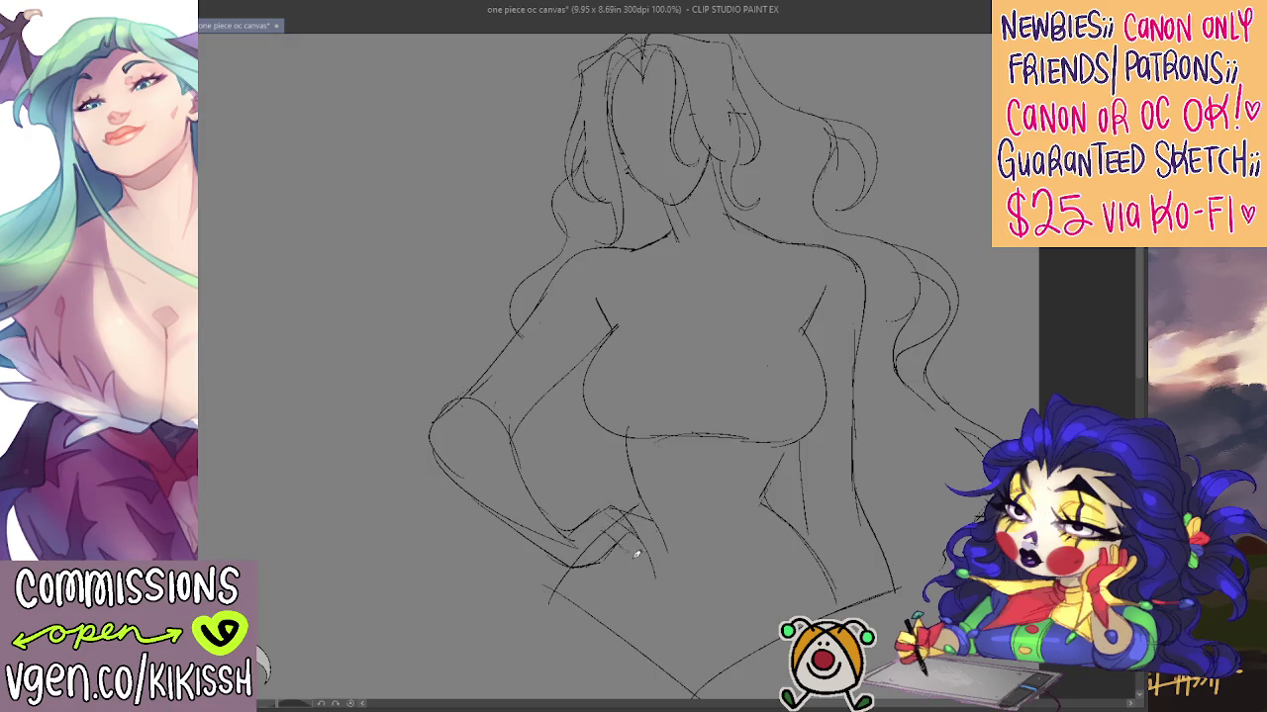
pyautogui.moveTo(590, 536); pyautogui.dragTo(627, 584)
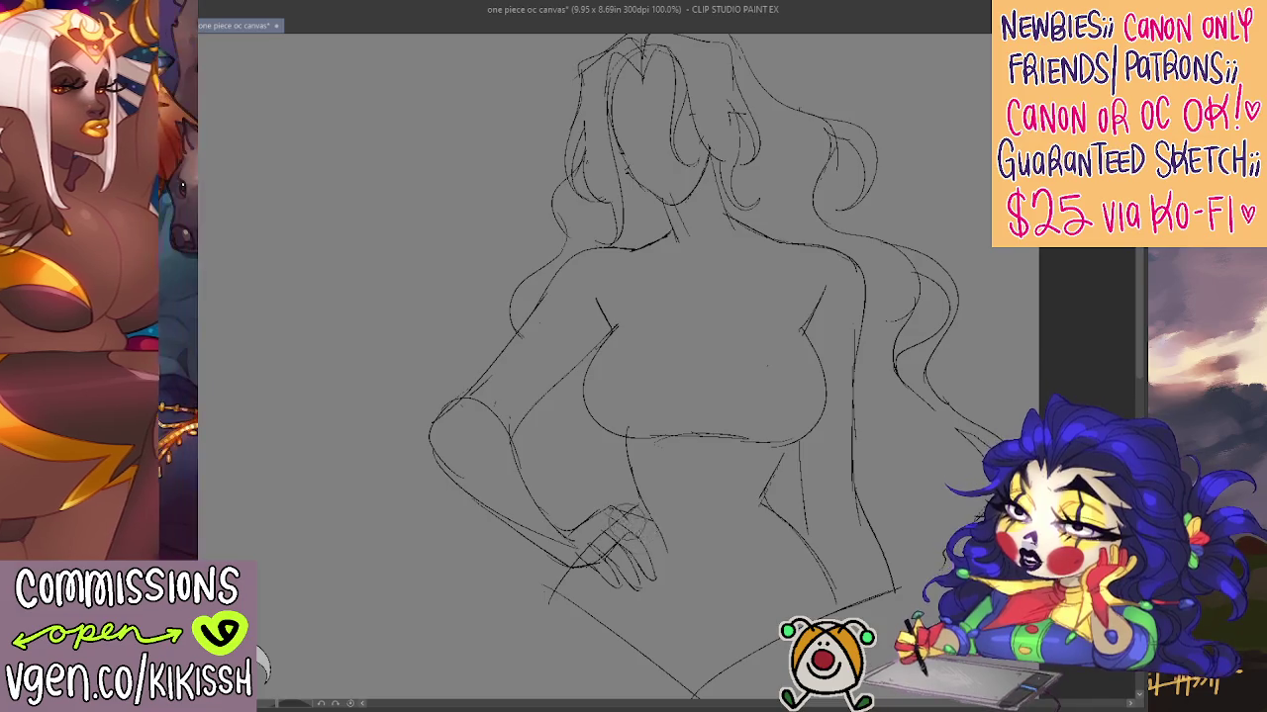
pyautogui.moveTo(636, 522)
pyautogui.mouseDown()
pyautogui.moveTo(589, 324)
pyautogui.moveTo(619, 10)
pyautogui.mouseUp()
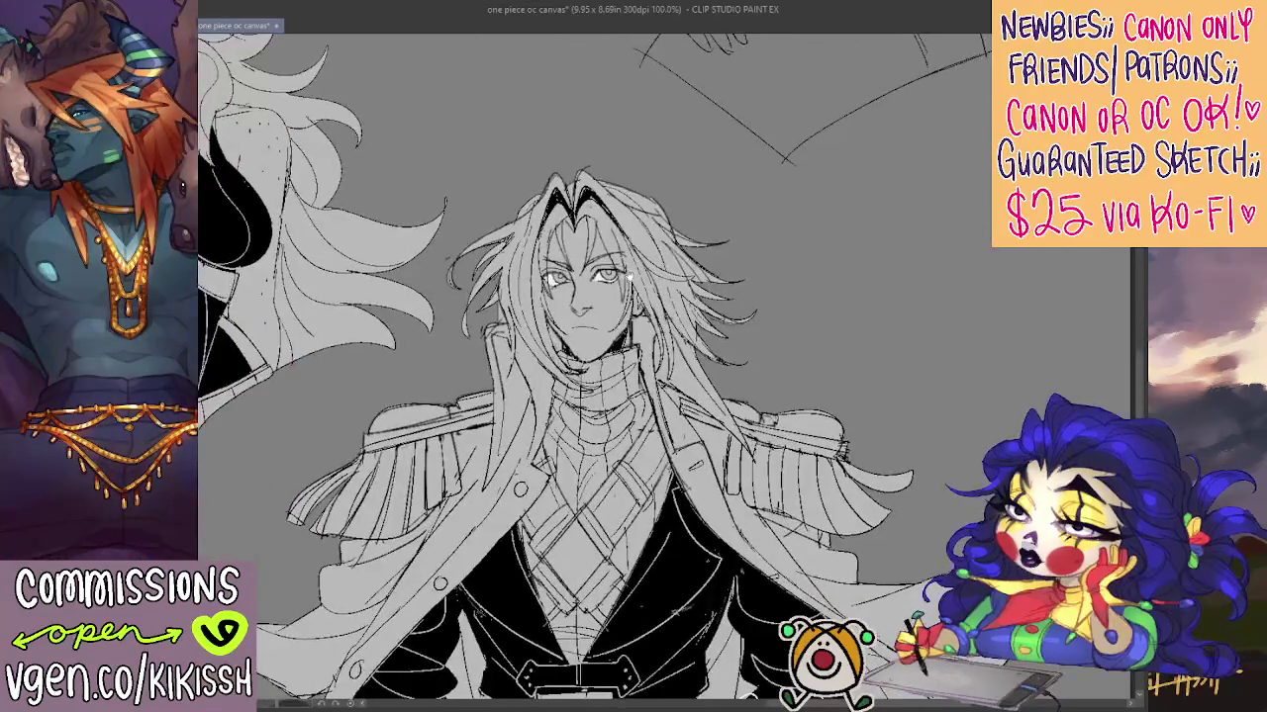
# Pan across to the neighbouring and winged characters, then back toward the blonde character
pyautogui.moveTo(609, 331); pyautogui.dragTo(722, 346)
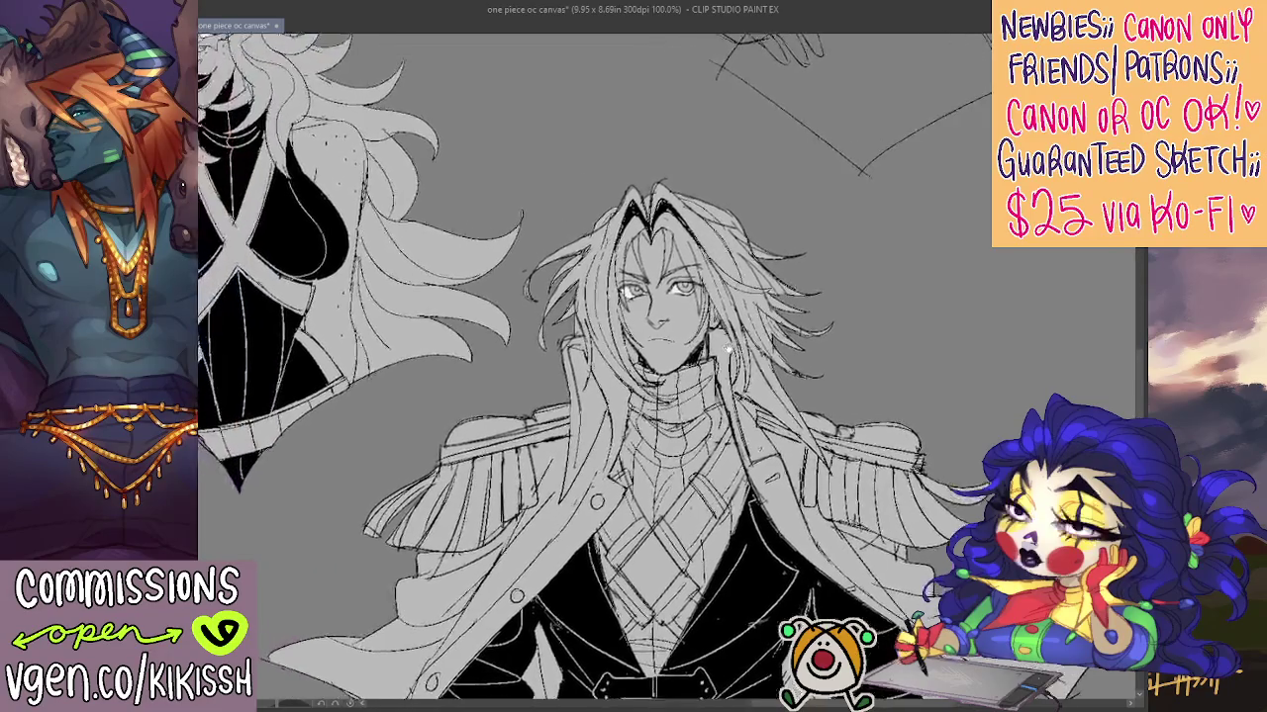
pyautogui.moveTo(495, 347); pyautogui.dragTo(990, 297)
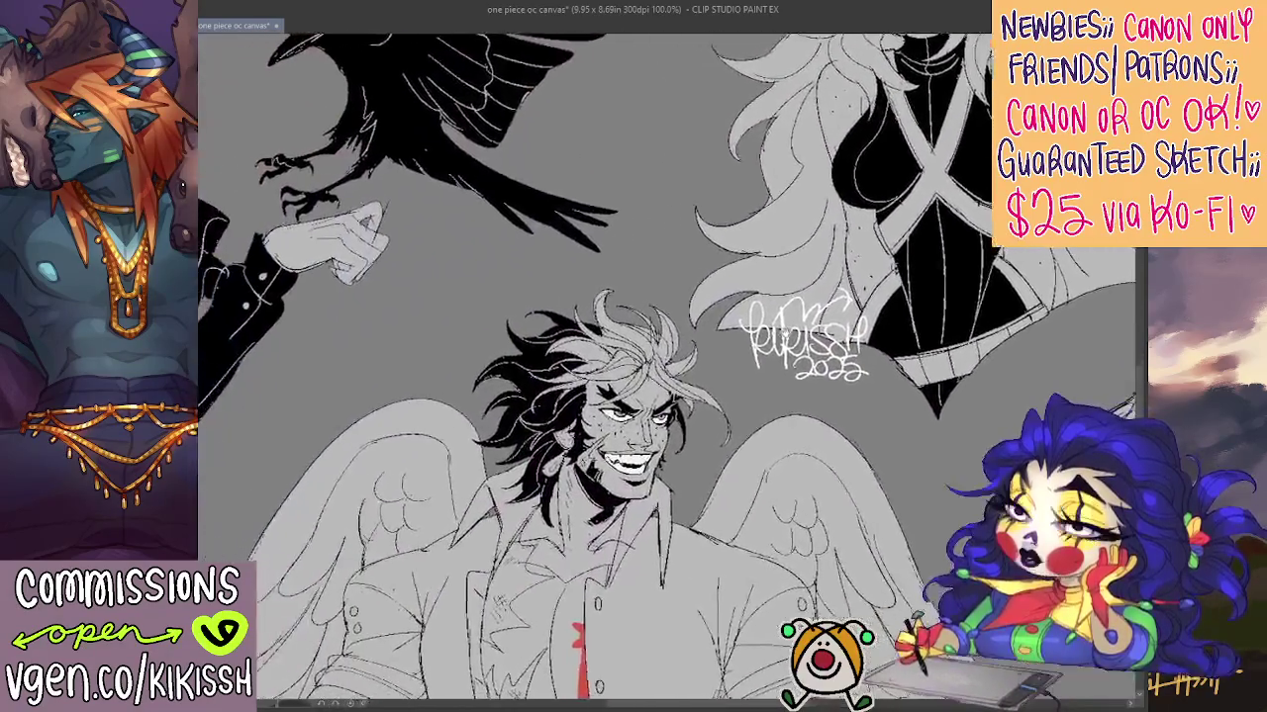
pyautogui.moveTo(527, 287); pyautogui.dragTo(943, 256)
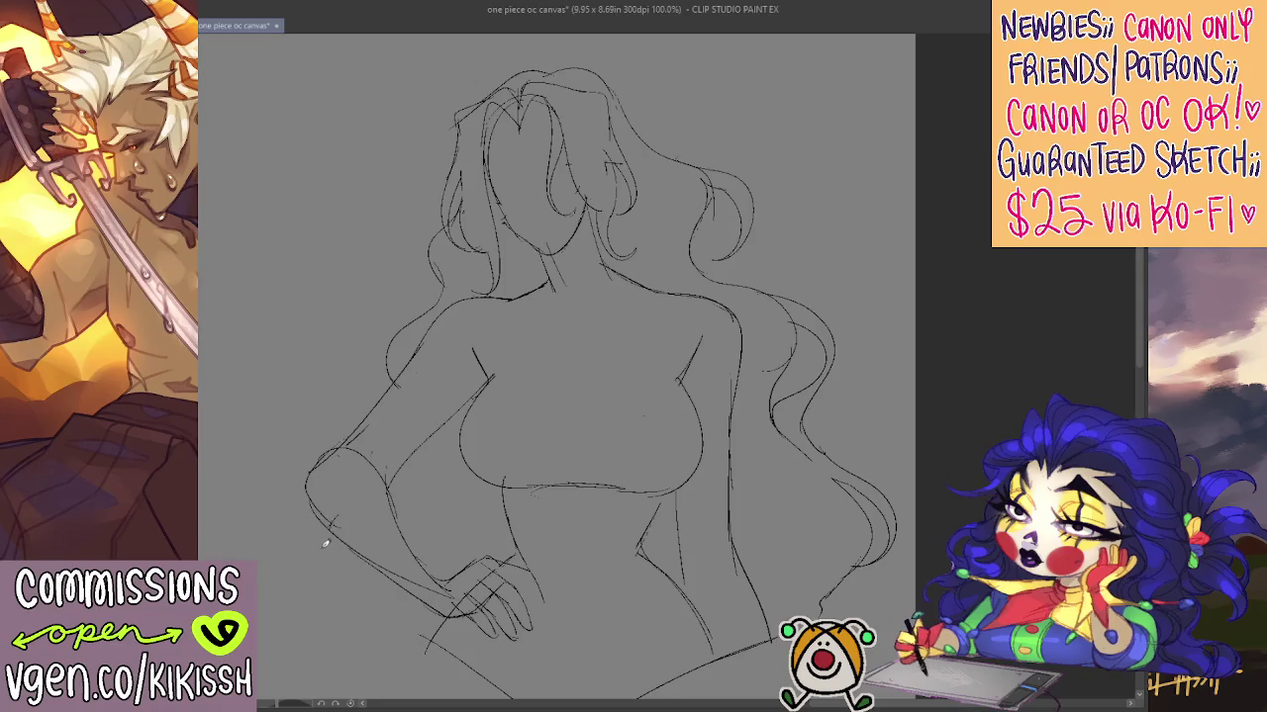
# Sketch the forearm of the hand on hip and redraw the left chest curve
pyautogui.moveTo(324, 534); pyautogui.dragTo(313, 590)
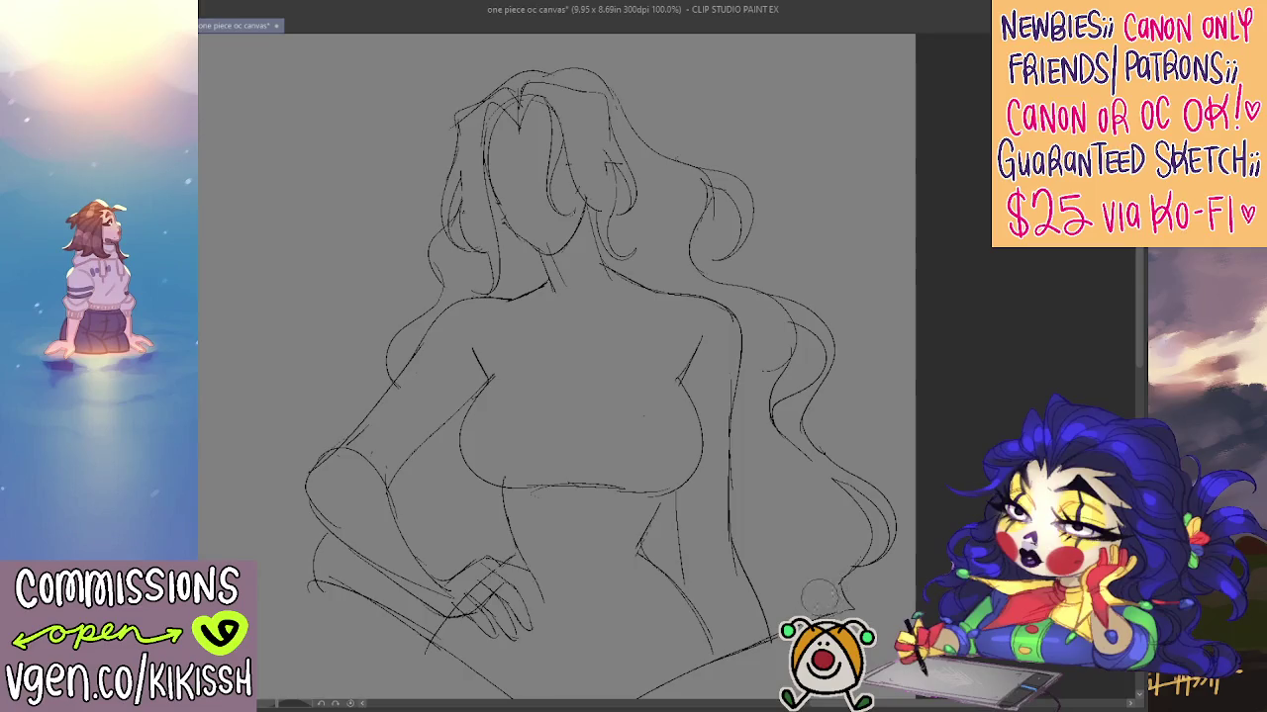
pyautogui.moveTo(800, 509); pyautogui.dragTo(836, 485)
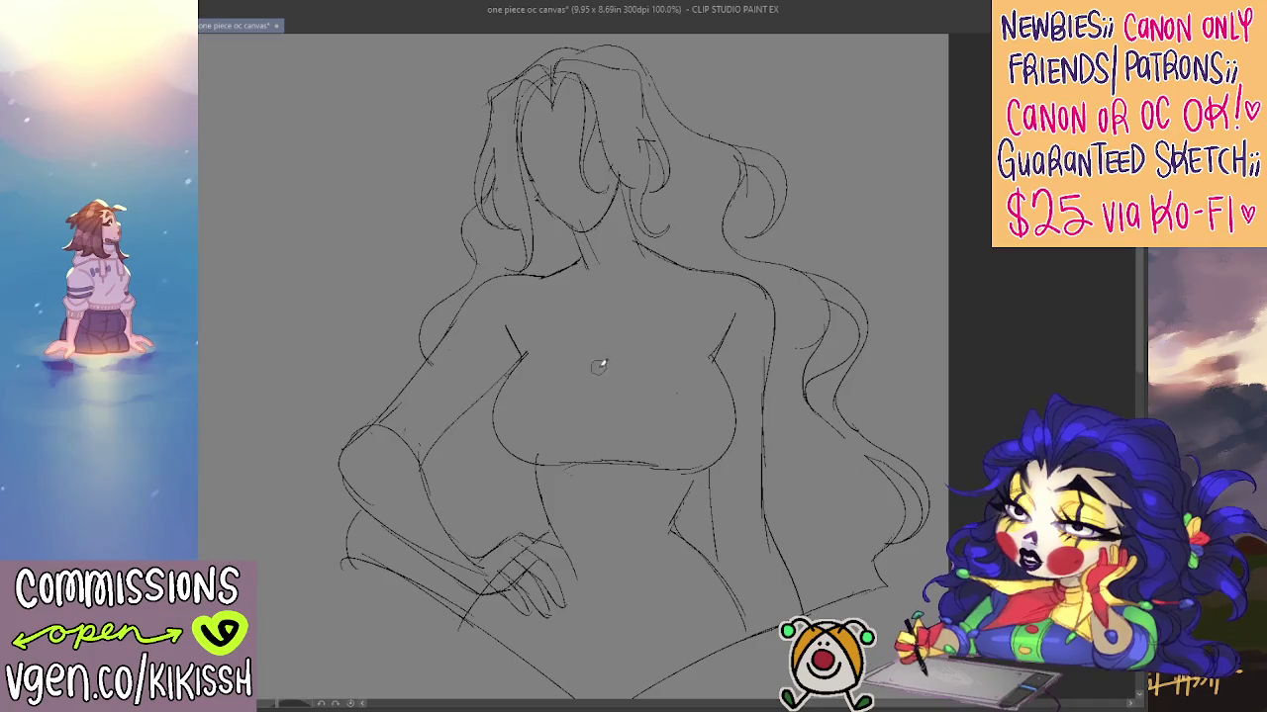
pyautogui.moveTo(598, 366); pyautogui.dragTo(602, 349)
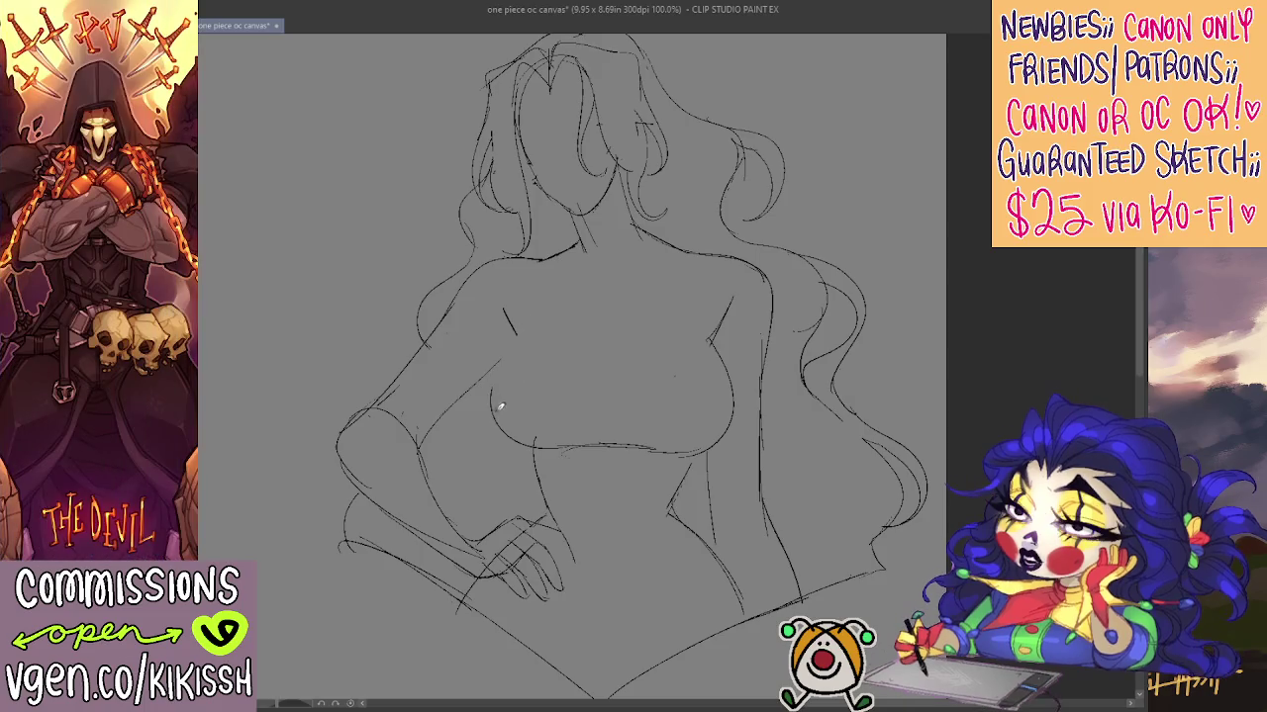
pyautogui.moveTo(515, 333); pyautogui.dragTo(489, 408)
pyautogui.hotkey('ctrl', 'z')
pyautogui.hotkey('ctrl', 'z')
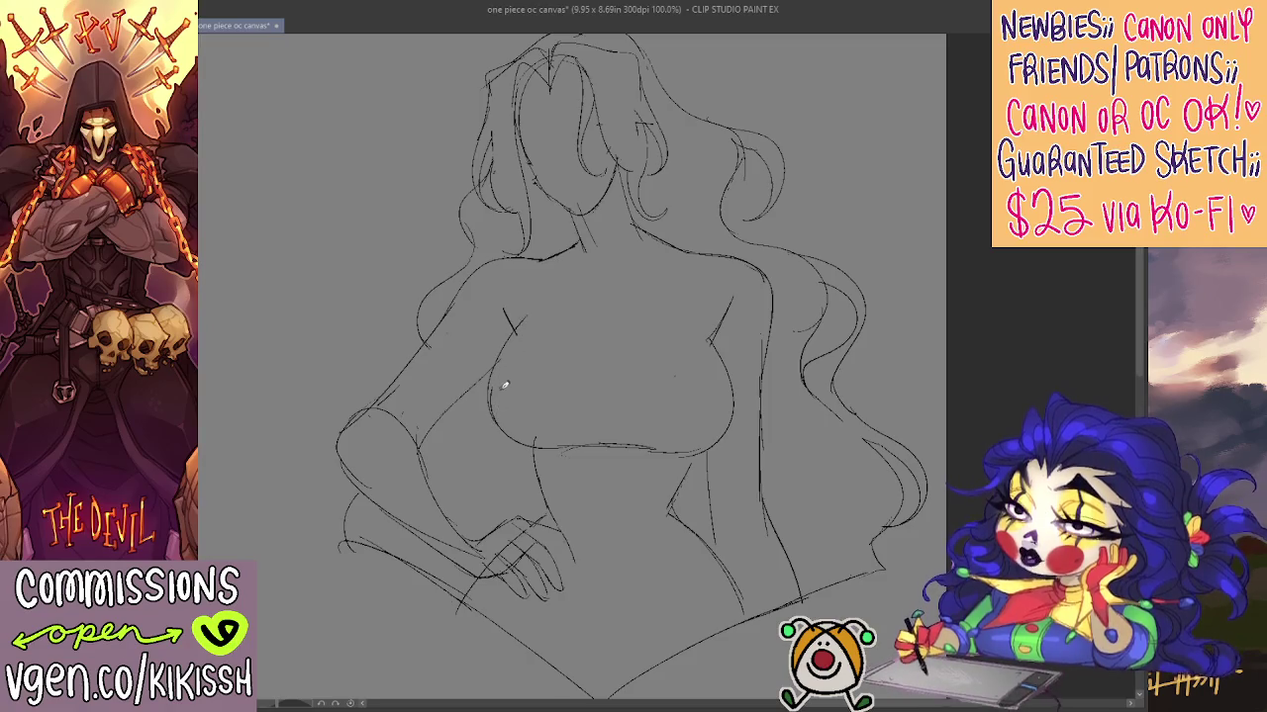
pyautogui.moveTo(495, 401); pyautogui.dragTo(520, 438)
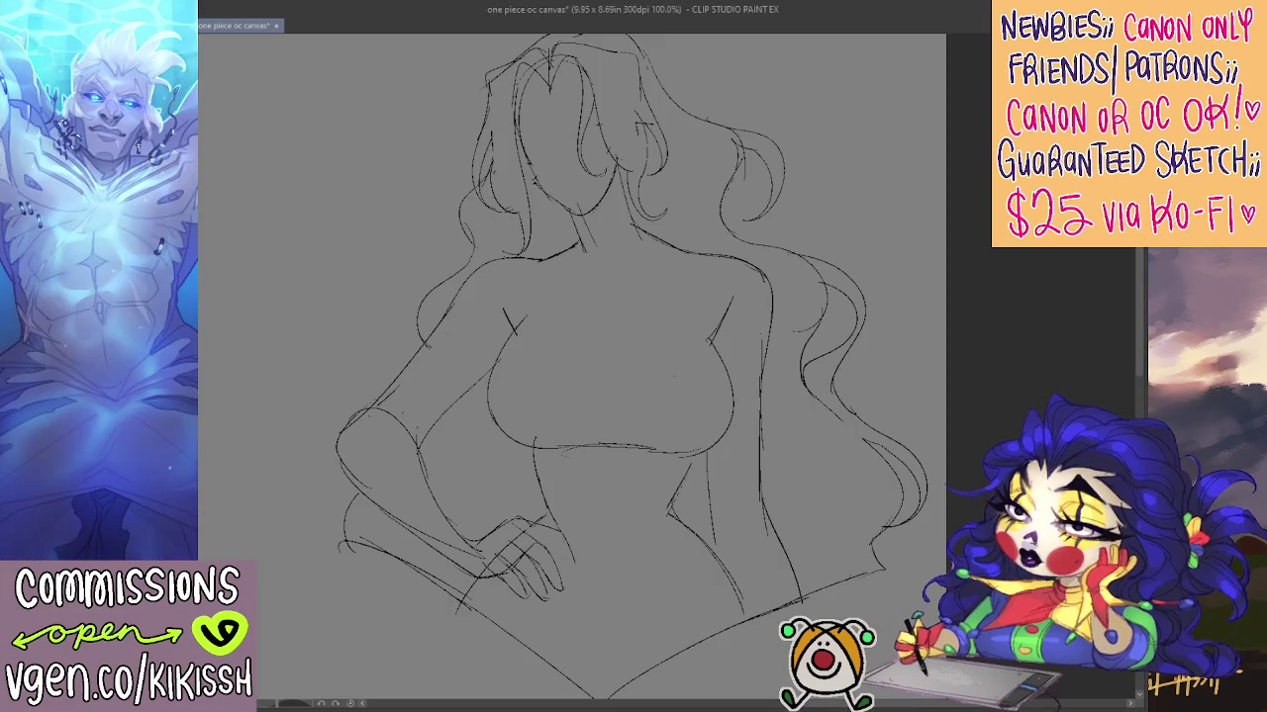
# Add a wavy strand to the right-side hair and start the crop-top neckline, undoing the stray under-chest stroke
pyautogui.moveTo(719, 434); pyautogui.dragTo(723, 416)
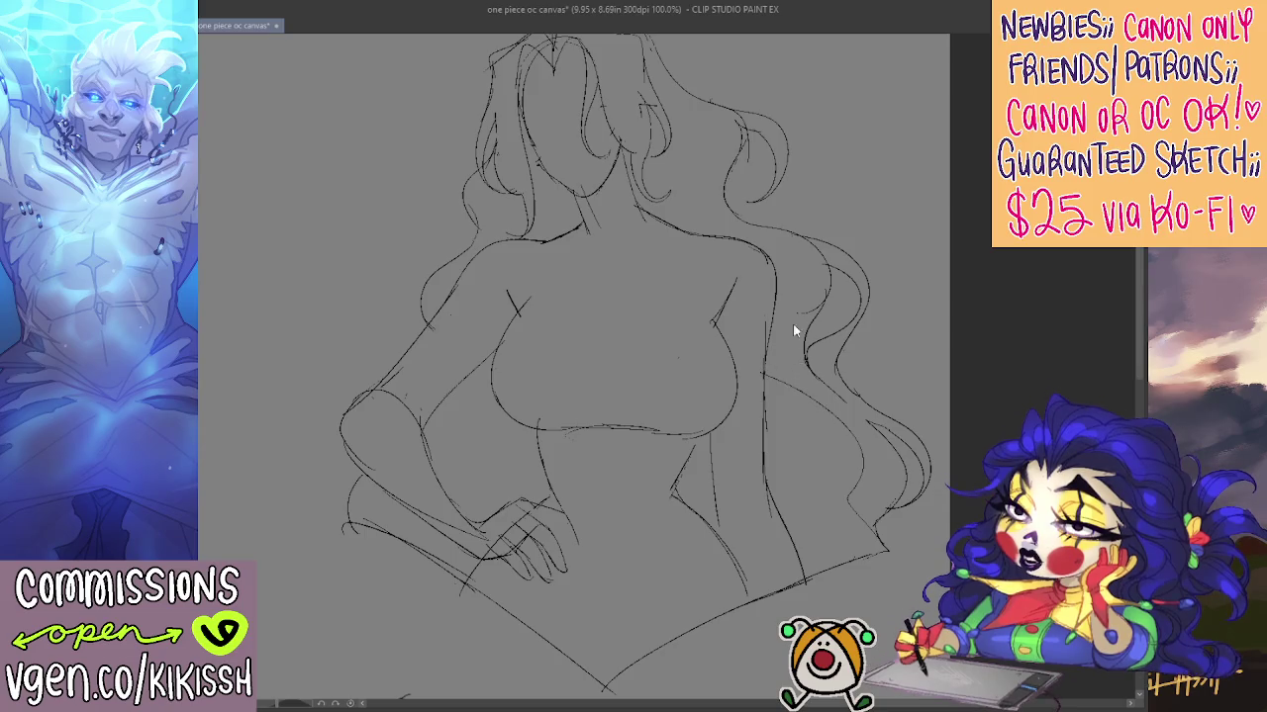
pyautogui.moveTo(877, 476); pyautogui.dragTo(770, 332)
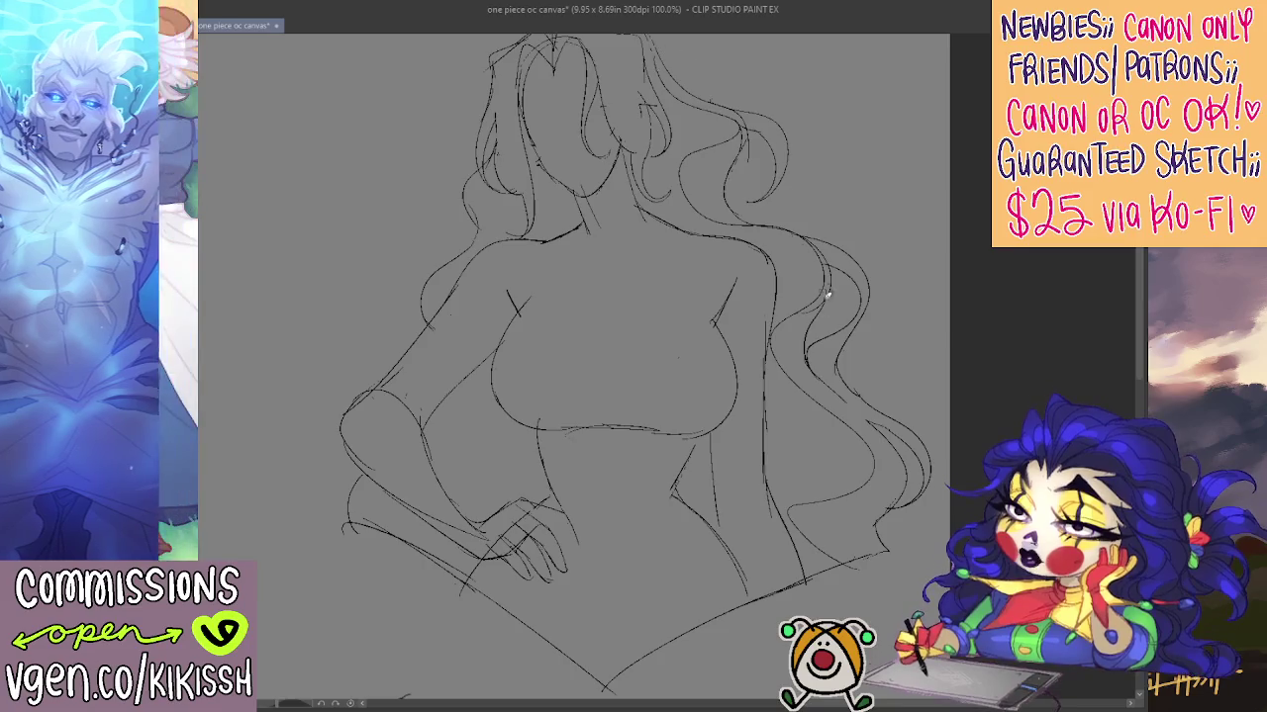
pyautogui.moveTo(750, 283); pyautogui.dragTo(784, 327)
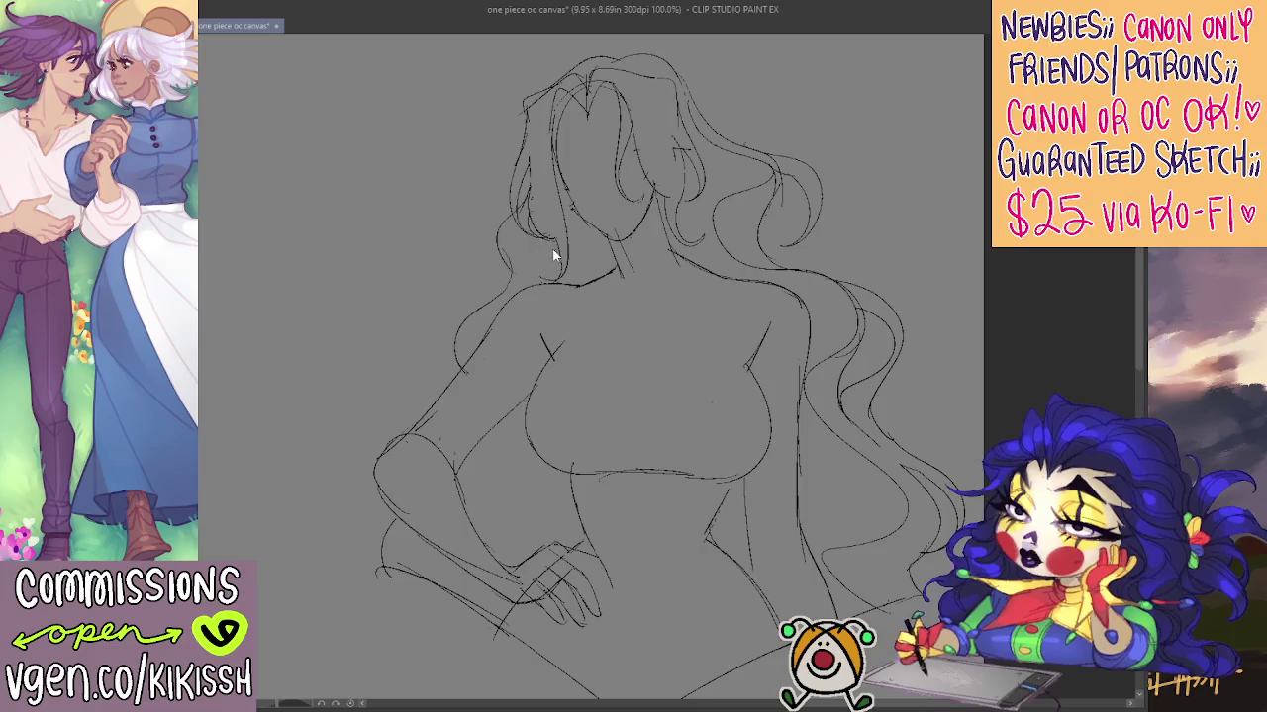
pyautogui.moveTo(572, 266); pyautogui.dragTo(592, 291)
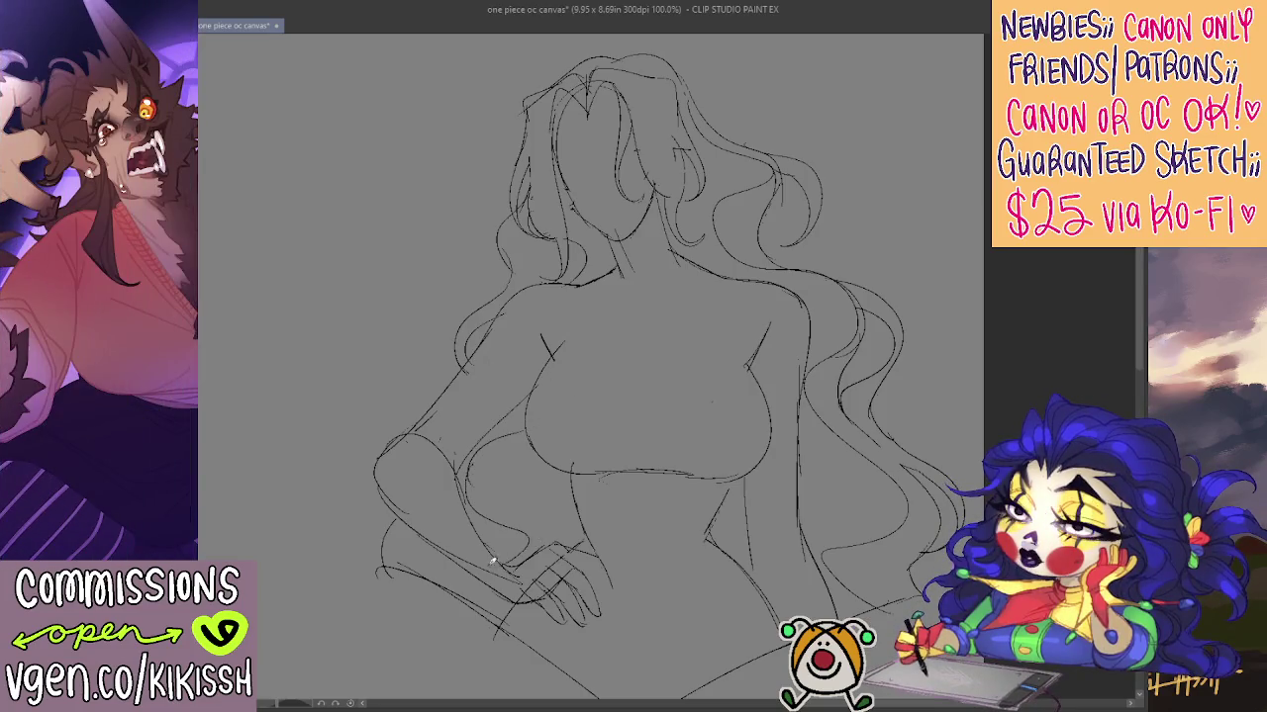
pyautogui.moveTo(743, 396); pyautogui.dragTo(747, 419)
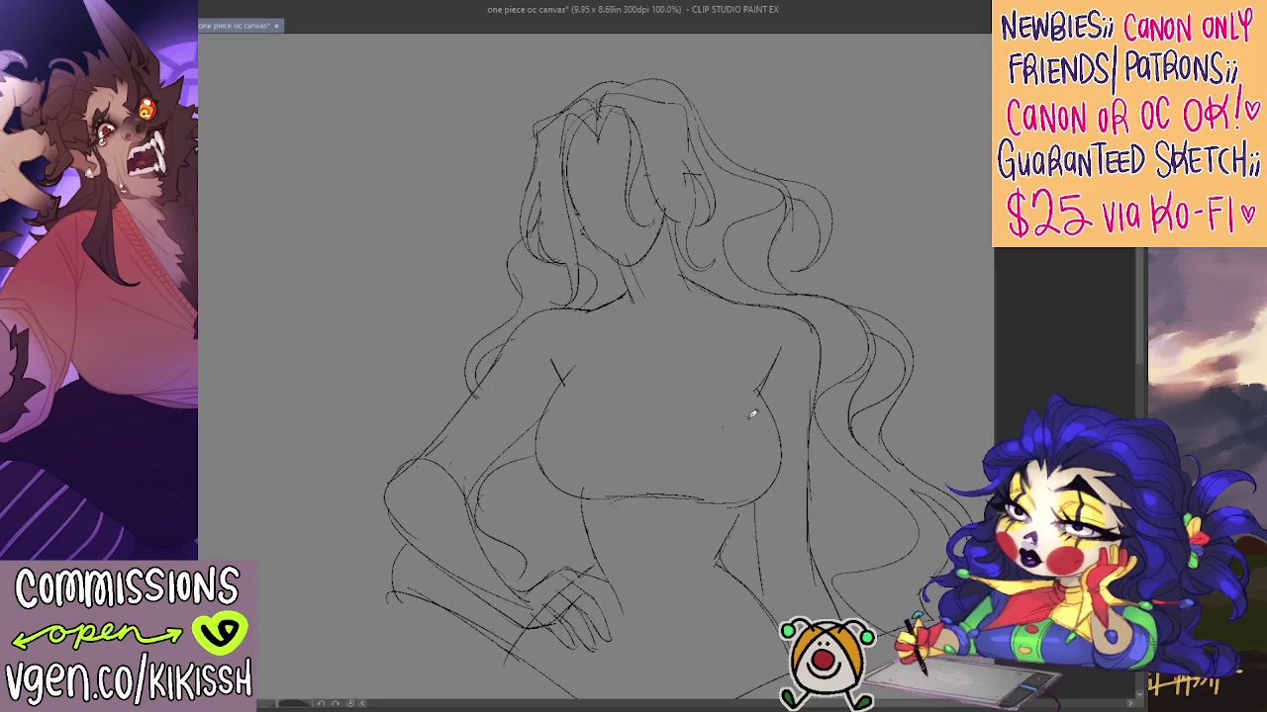
pyautogui.scroll(-2, 813, 369)
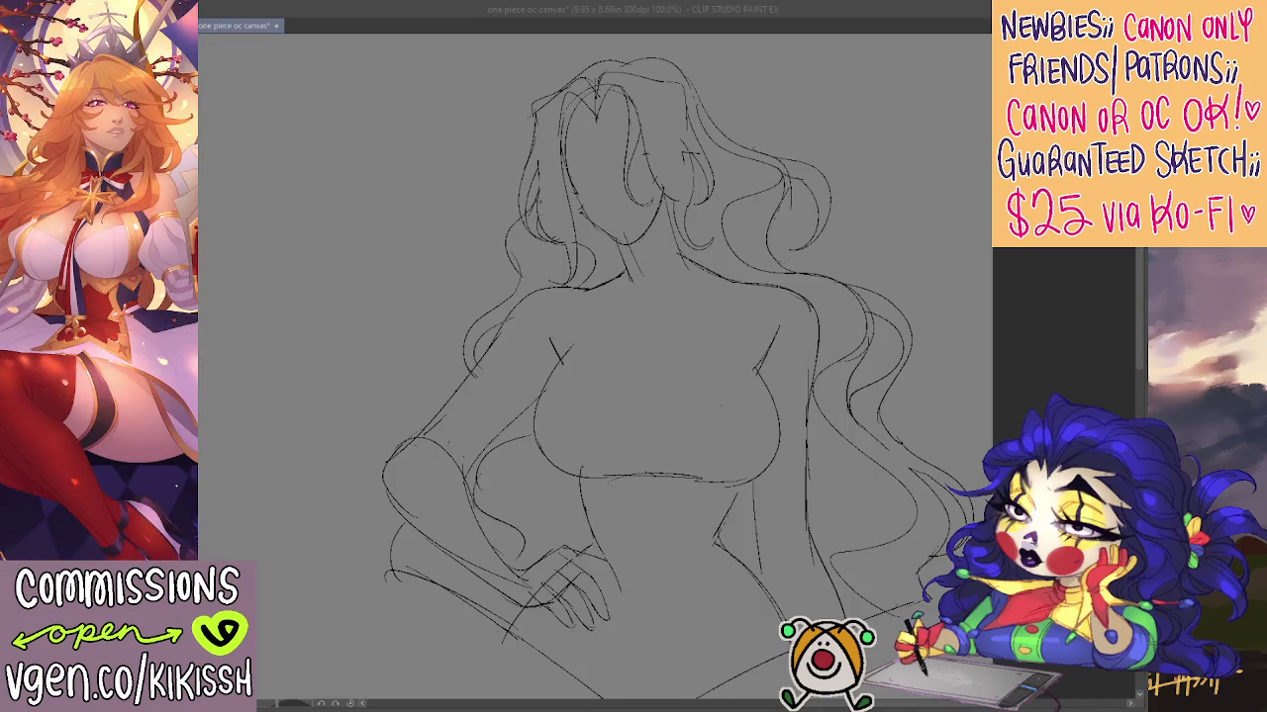
pyautogui.click(769, 288)
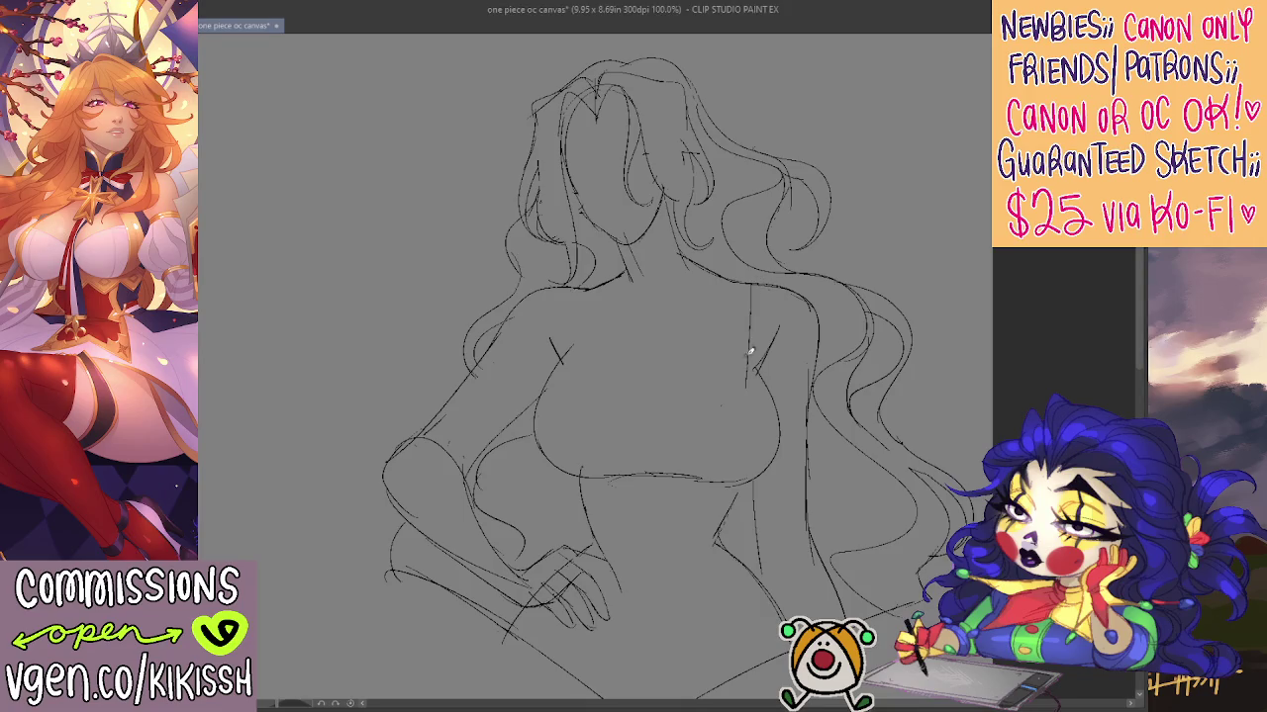
pyautogui.hotkey('ctrl', 'z')
# Darken the hand-on-hip lines and pan over the bust to check the crop-top neckline and straps
pyautogui.moveTo(735, 304); pyautogui.dragTo(732, 281)
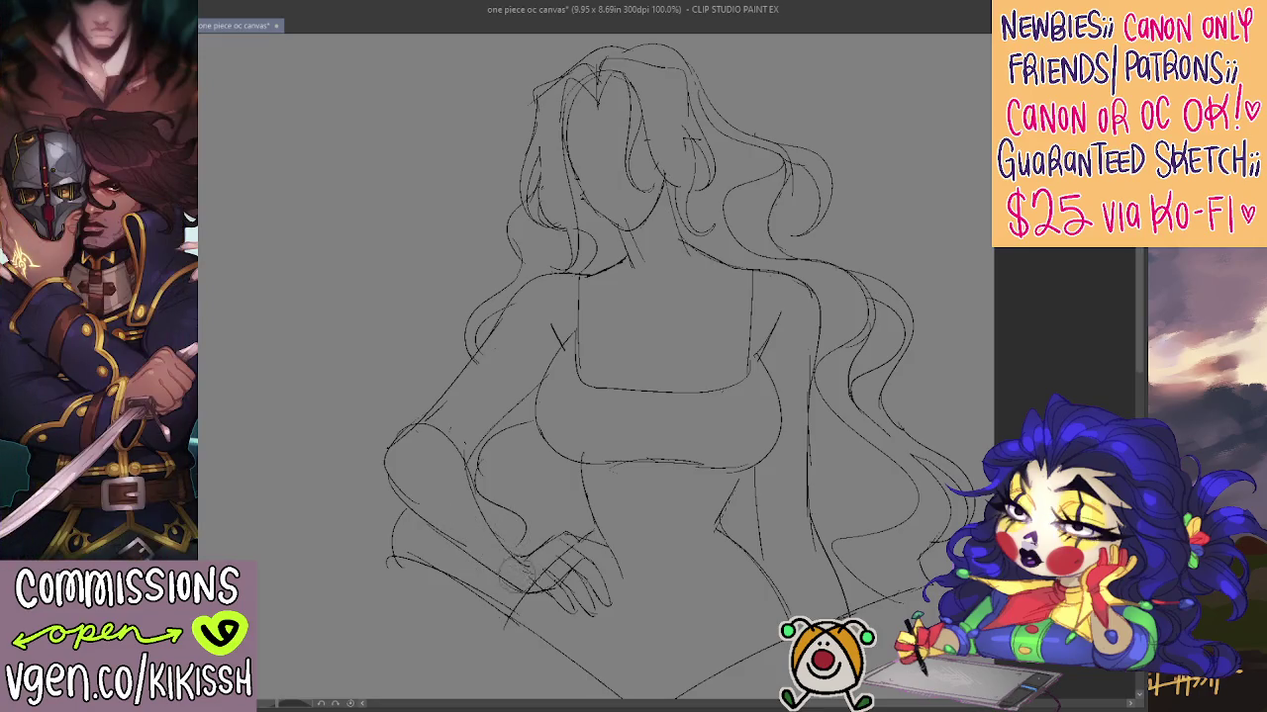
pyautogui.moveTo(526, 571); pyautogui.dragTo(539, 604)
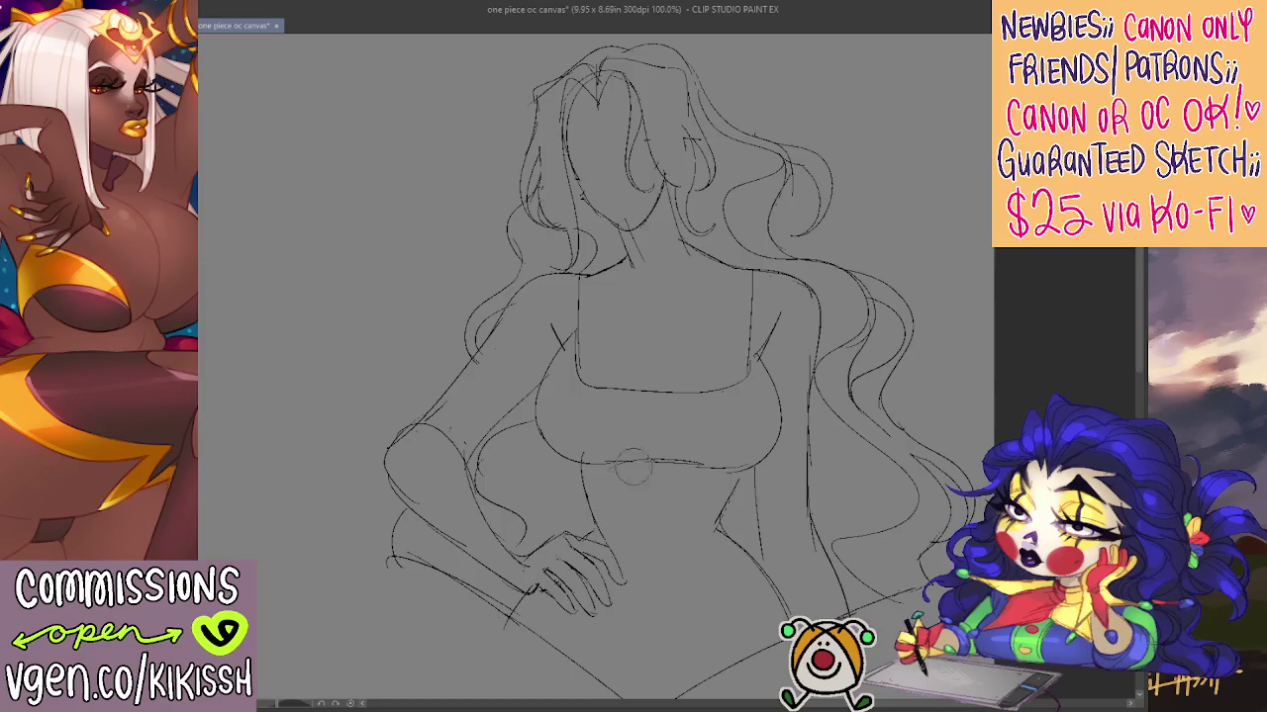
pyautogui.scroll(-2, 633, 467)
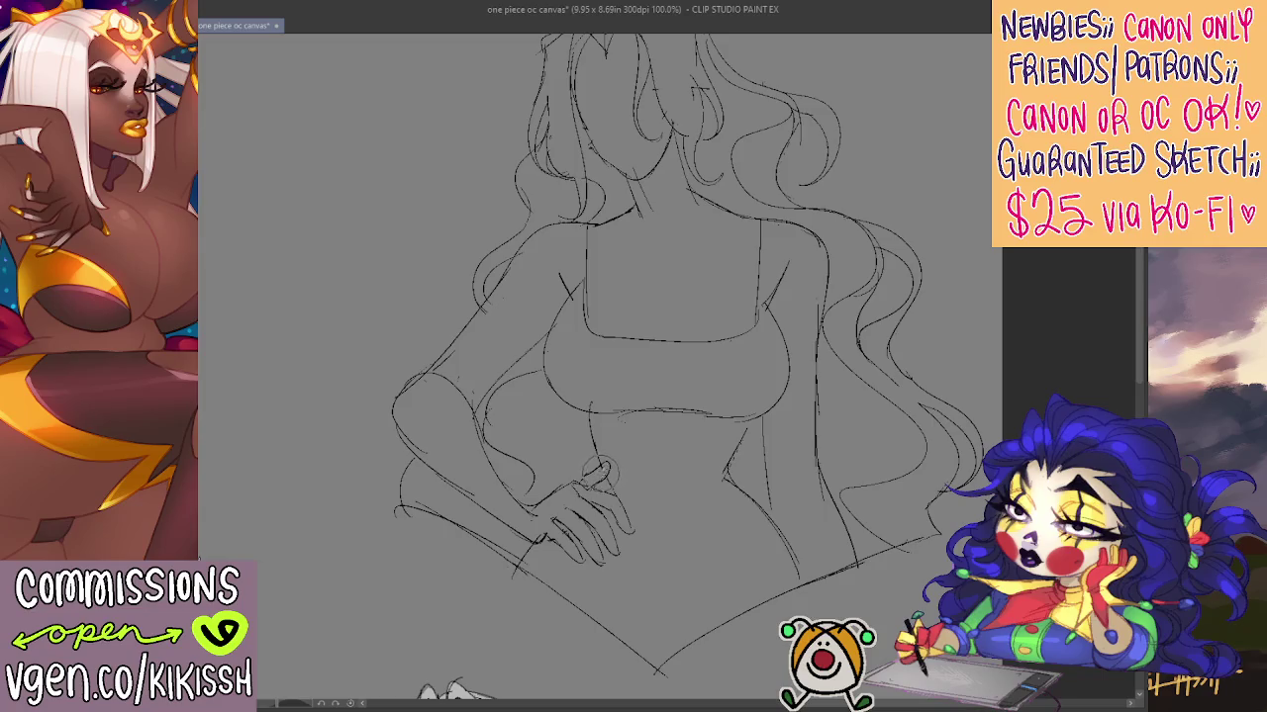
pyautogui.moveTo(800, 461); pyautogui.dragTo(866, 497)
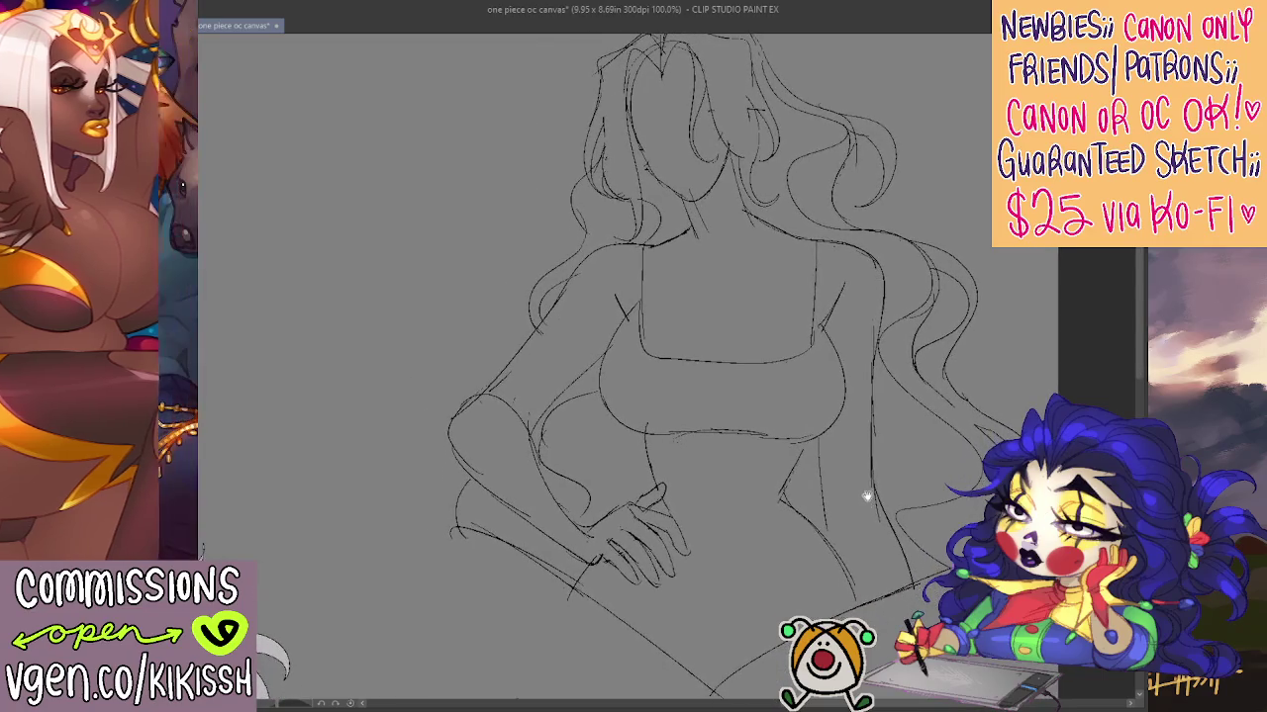
pyautogui.moveTo(840, 421); pyautogui.dragTo(826, 481)
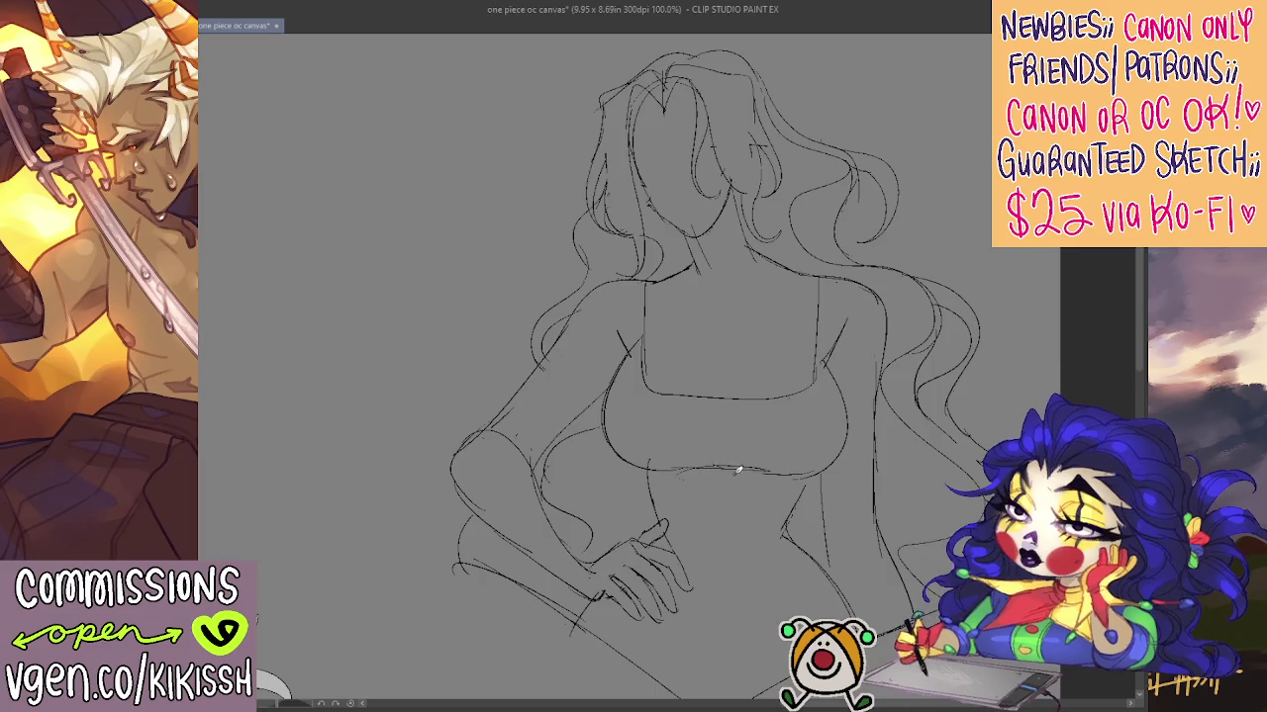
# Draw the cleavage line above the crop top, replacing a wrong right-chest curve
pyautogui.moveTo(700, 438)
pyautogui.mouseDown()
pyautogui.moveTo(734, 344)
pyautogui.moveTo(735, 448)
pyautogui.mouseUp()
pyautogui.hotkey('ctrl', 'z')
pyautogui.hotkey('ctrl', 'z')
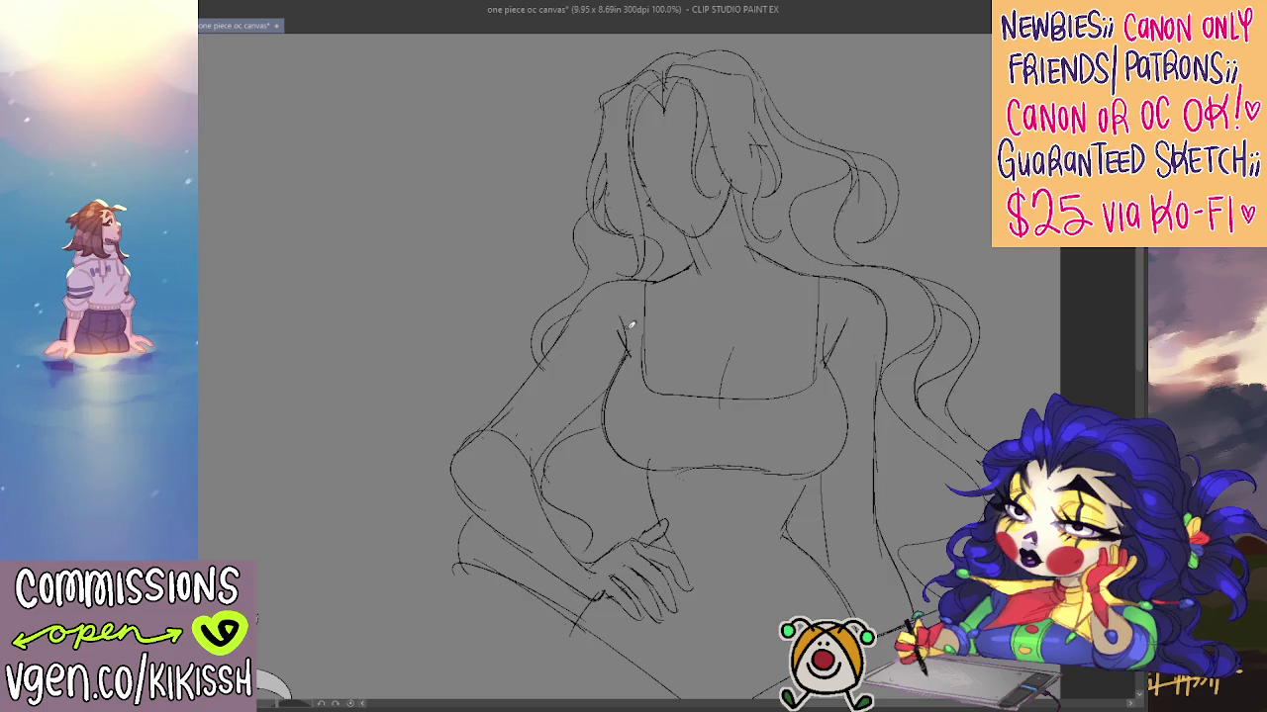
pyautogui.moveTo(631, 358); pyautogui.dragTo(618, 311)
pyautogui.scroll(-1, 607, 425)
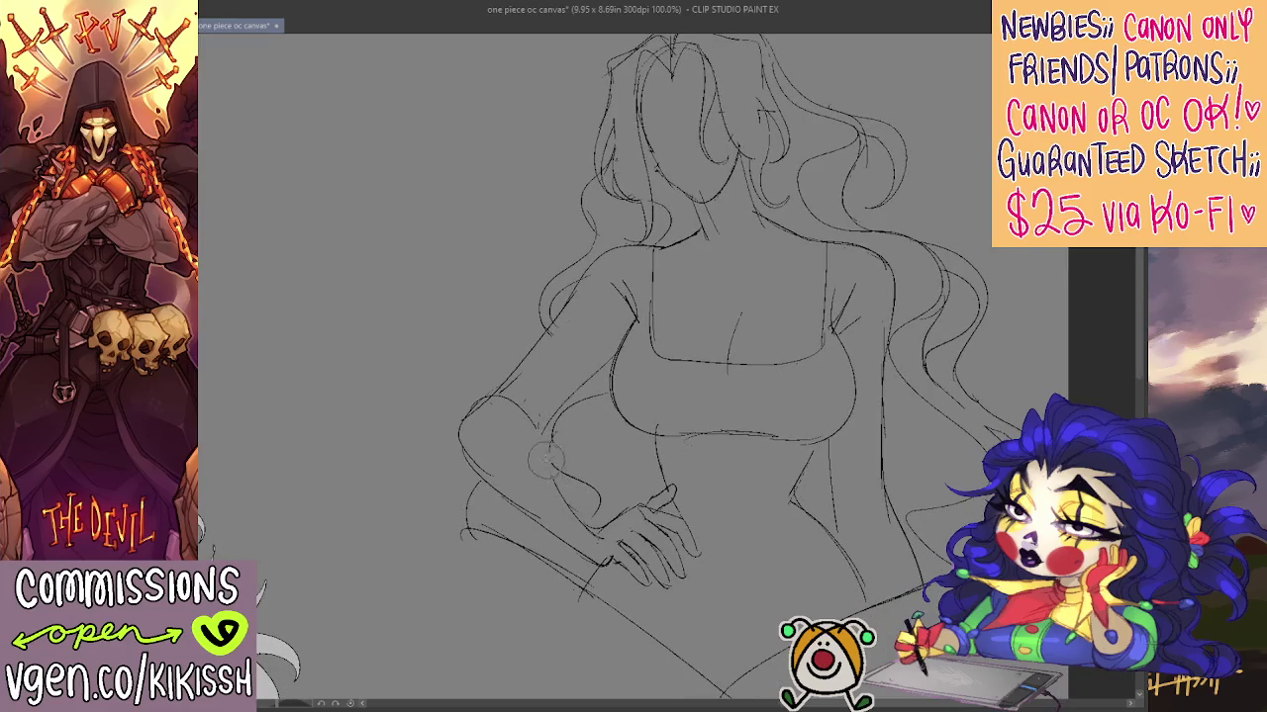
# Redraw the elbow curve slightly higher and rotate the canvas view slightly clockwise
pyautogui.moveTo(596, 495)
pyautogui.mouseDown()
pyautogui.moveTo(550, 458)
pyautogui.moveTo(593, 524)
pyautogui.mouseUp()
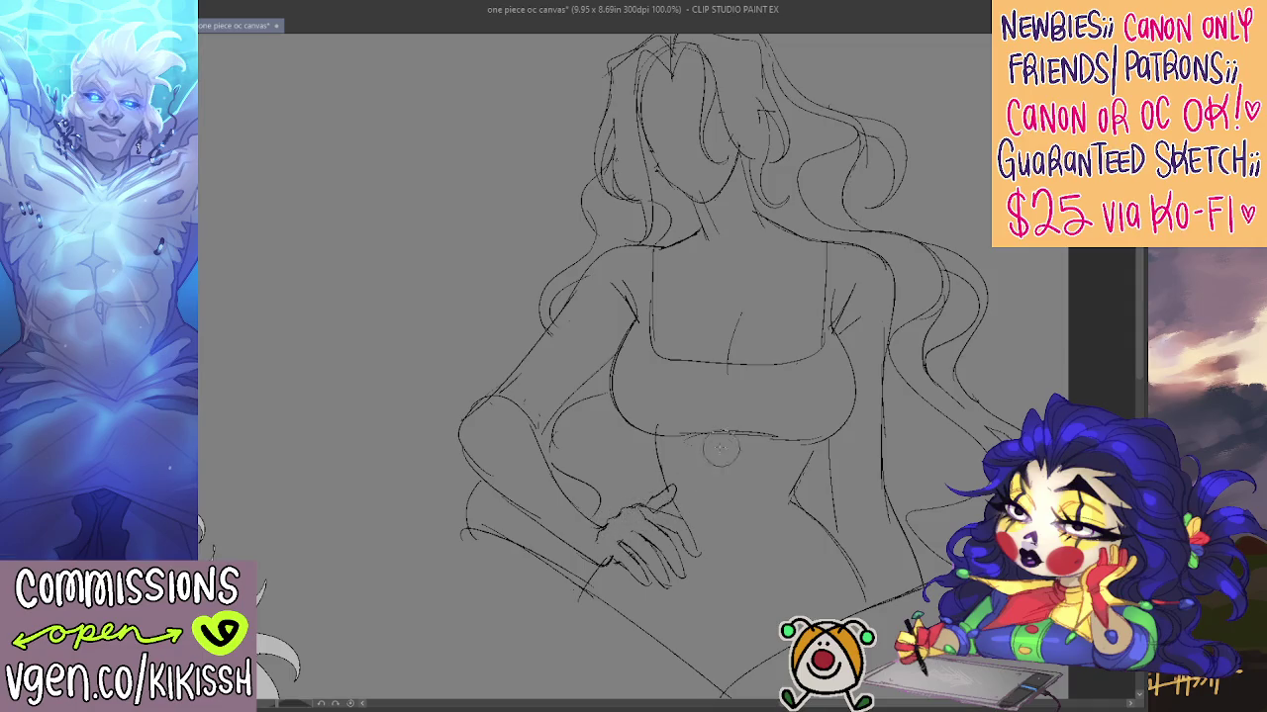
pyautogui.moveTo(843, 393); pyautogui.dragTo(803, 411)
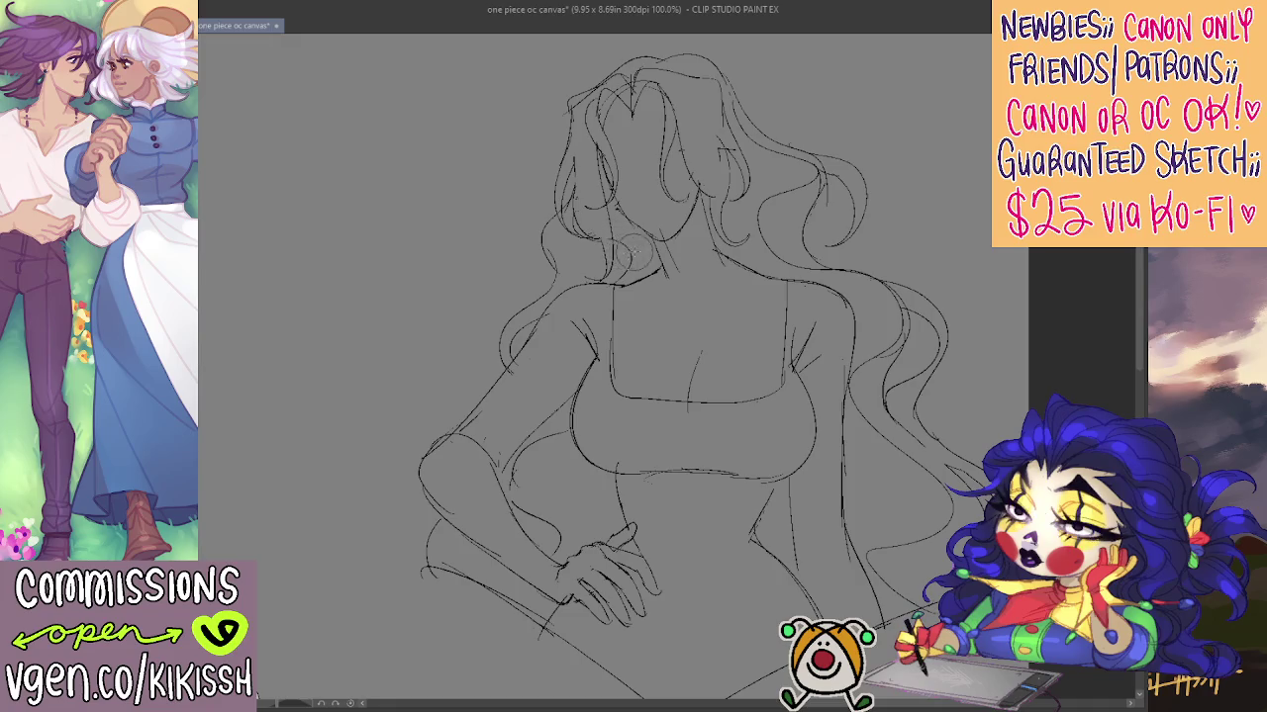
pyautogui.press('^')
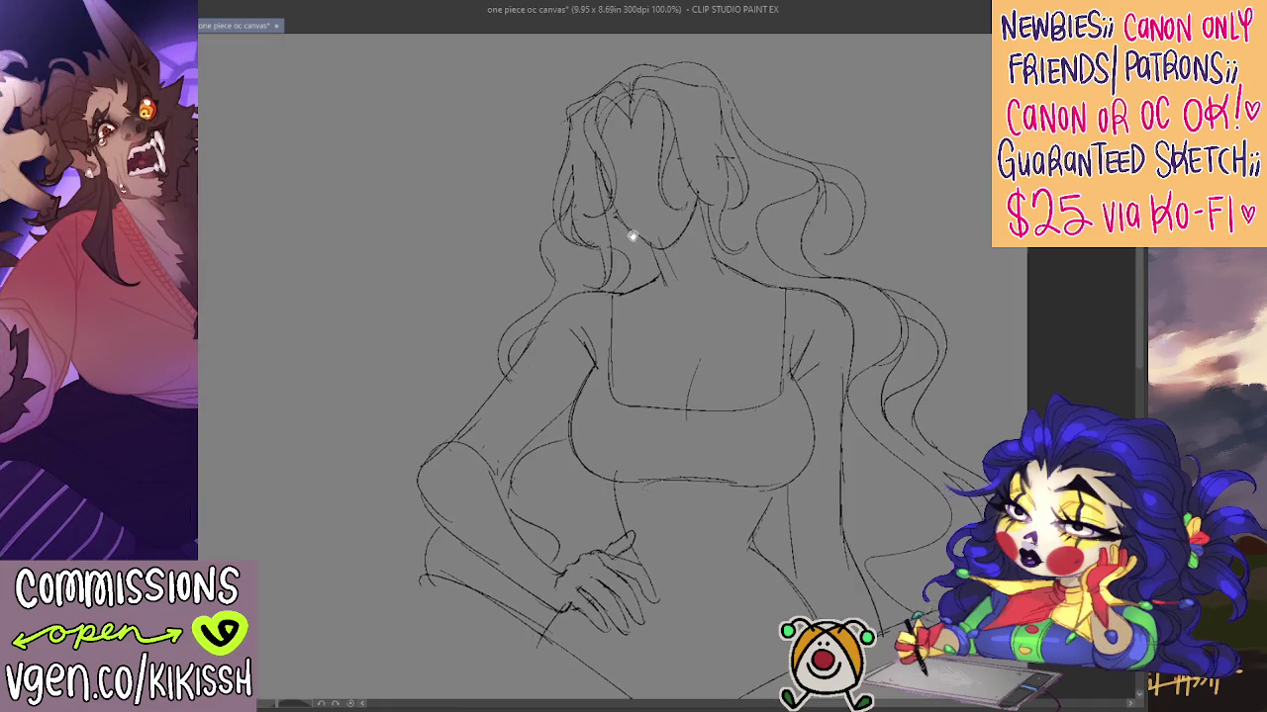
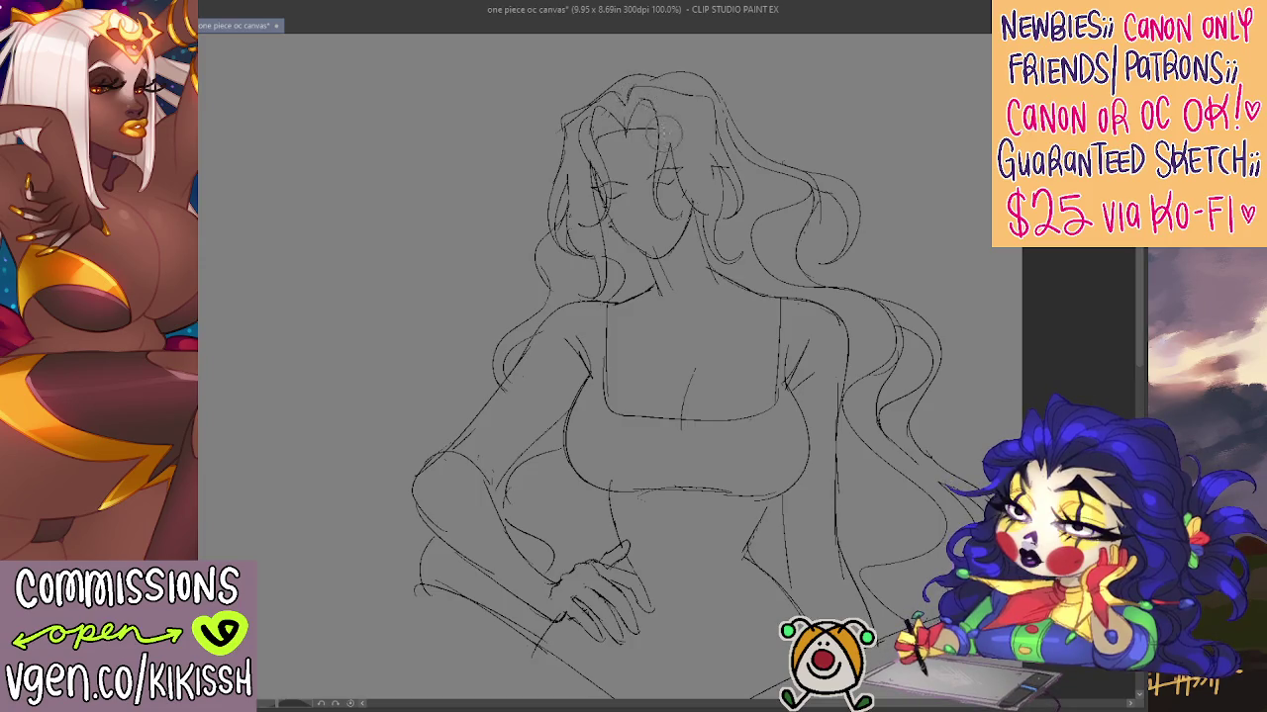
# Add short wavy strands atop the hair, undo a bad curly stroke, and pan down
pyautogui.moveTo(598, 107); pyautogui.dragTo(572, 139)
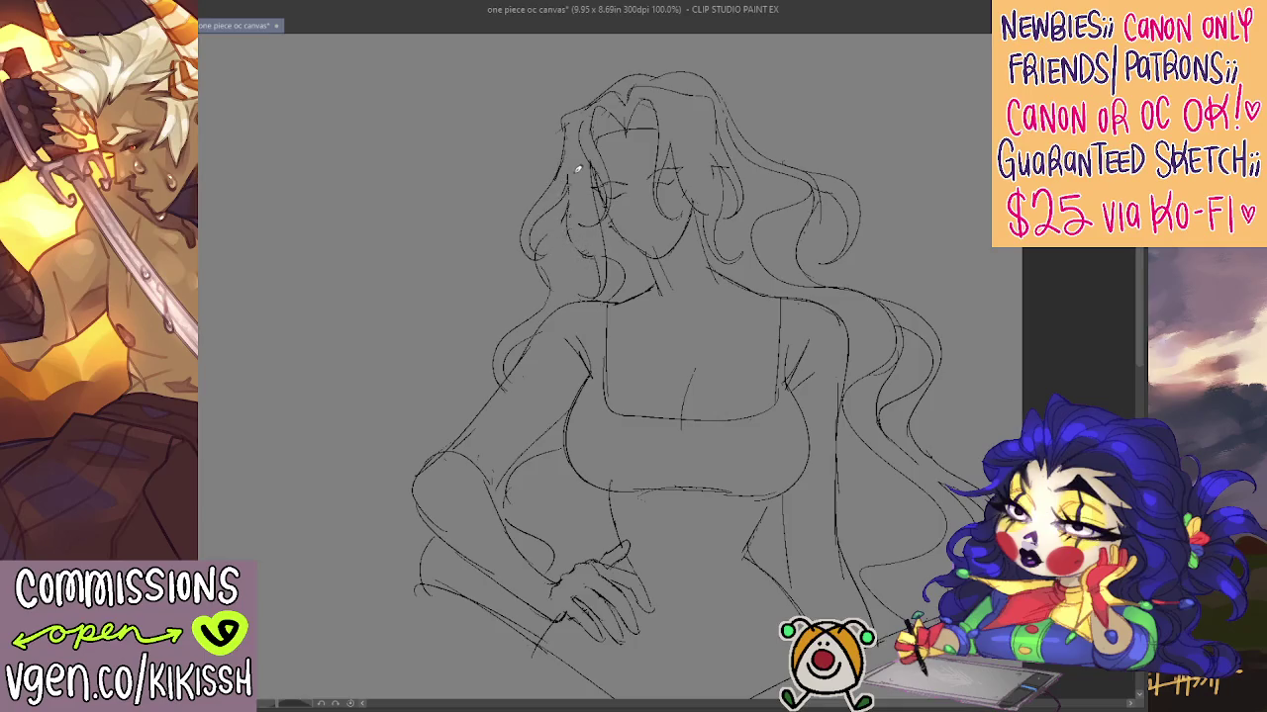
pyautogui.hotkey('ctrl', 'z')
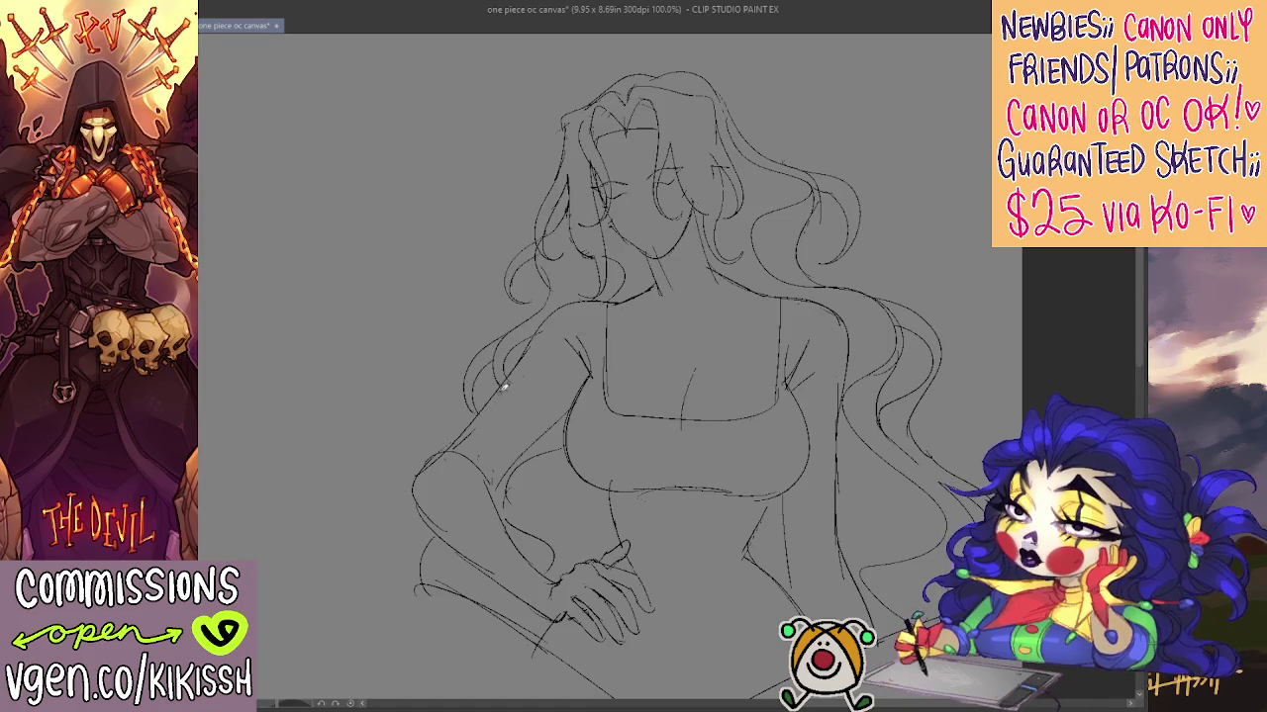
pyautogui.scroll(-1, 505, 389)
pyautogui.scroll(-1, 580, 452)
pyautogui.scroll(-1, 631, 432)
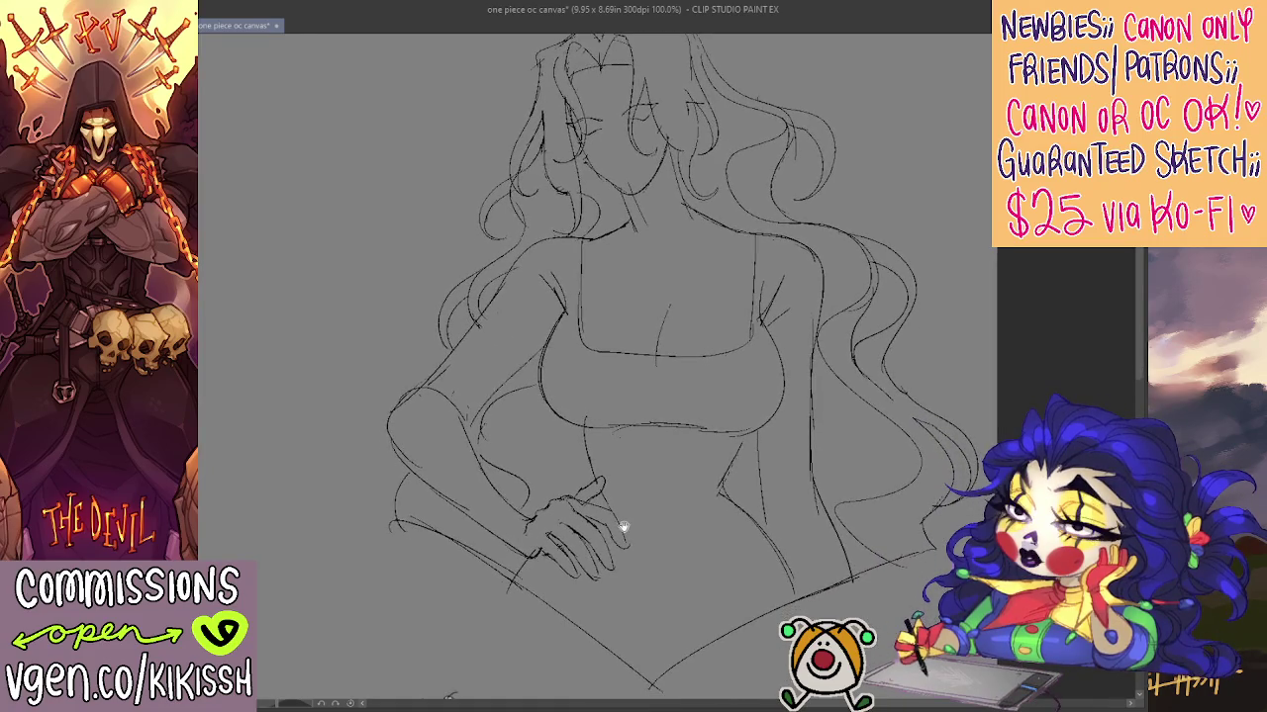
pyautogui.scroll(-1, 622, 525)
pyautogui.hscroll(1, 618, 517)
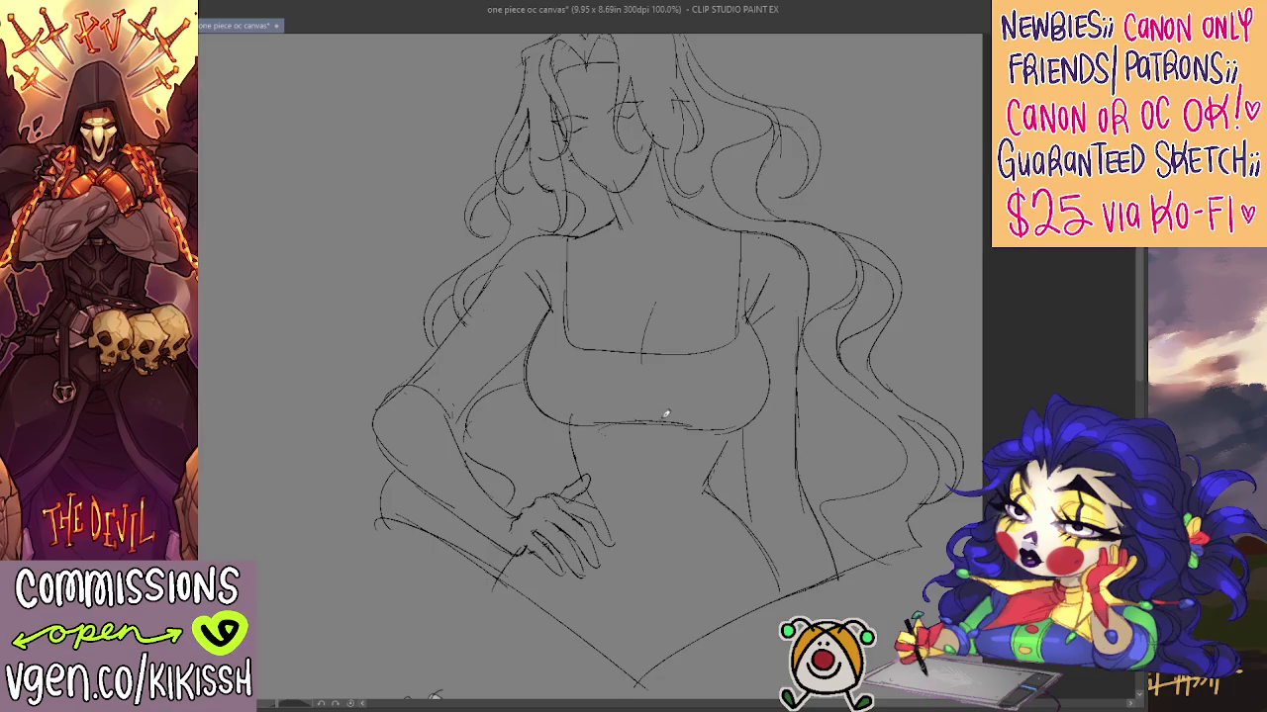
pyautogui.moveTo(682, 234); pyautogui.dragTo(679, 340)
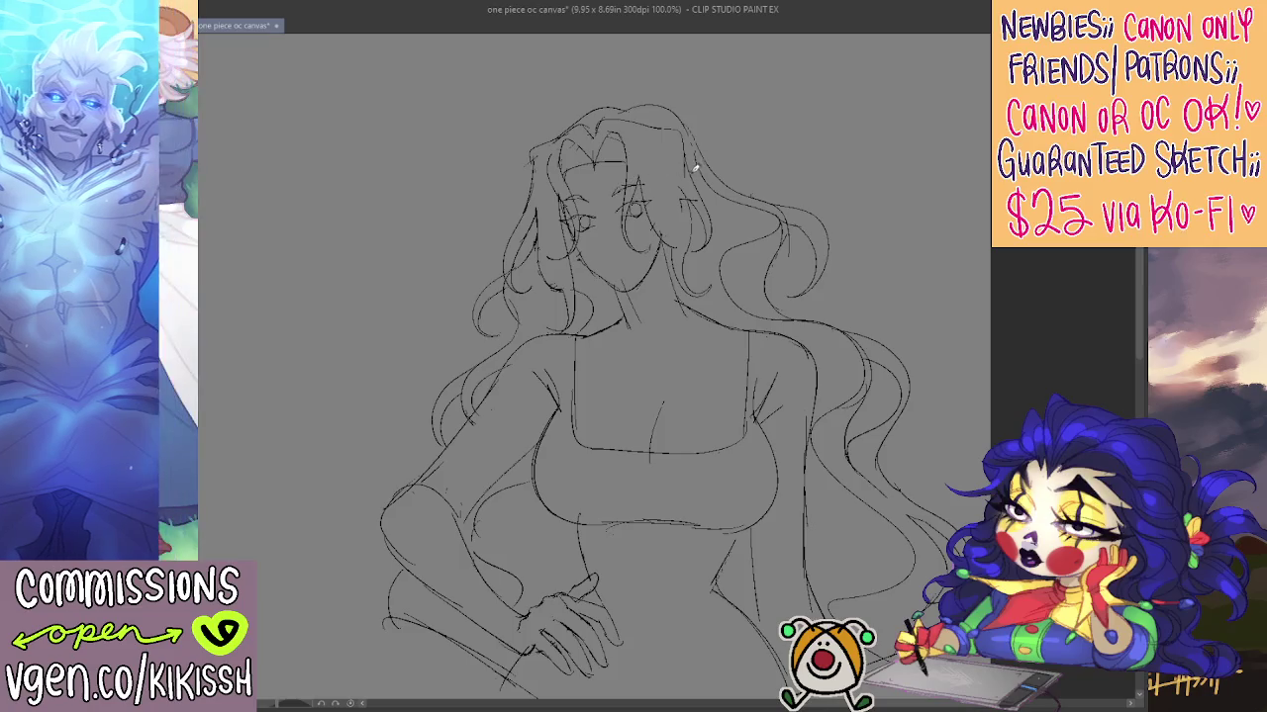
# Sketch the collarbone curve and a small closed mouth, with the side panel shown and 110% zoom
pyautogui.scroll(-1, 727, 169)
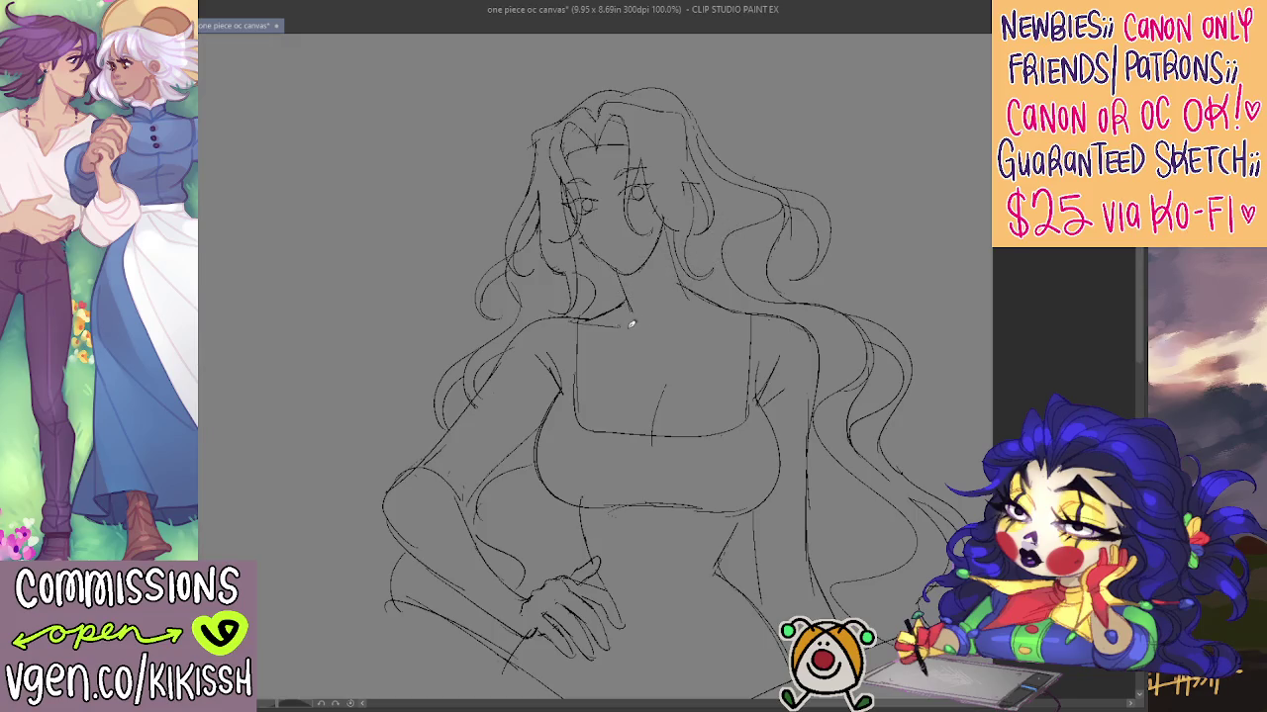
pyautogui.moveTo(672, 338); pyautogui.dragTo(696, 327)
pyautogui.moveTo(738, 176); pyautogui.dragTo(735, 166)
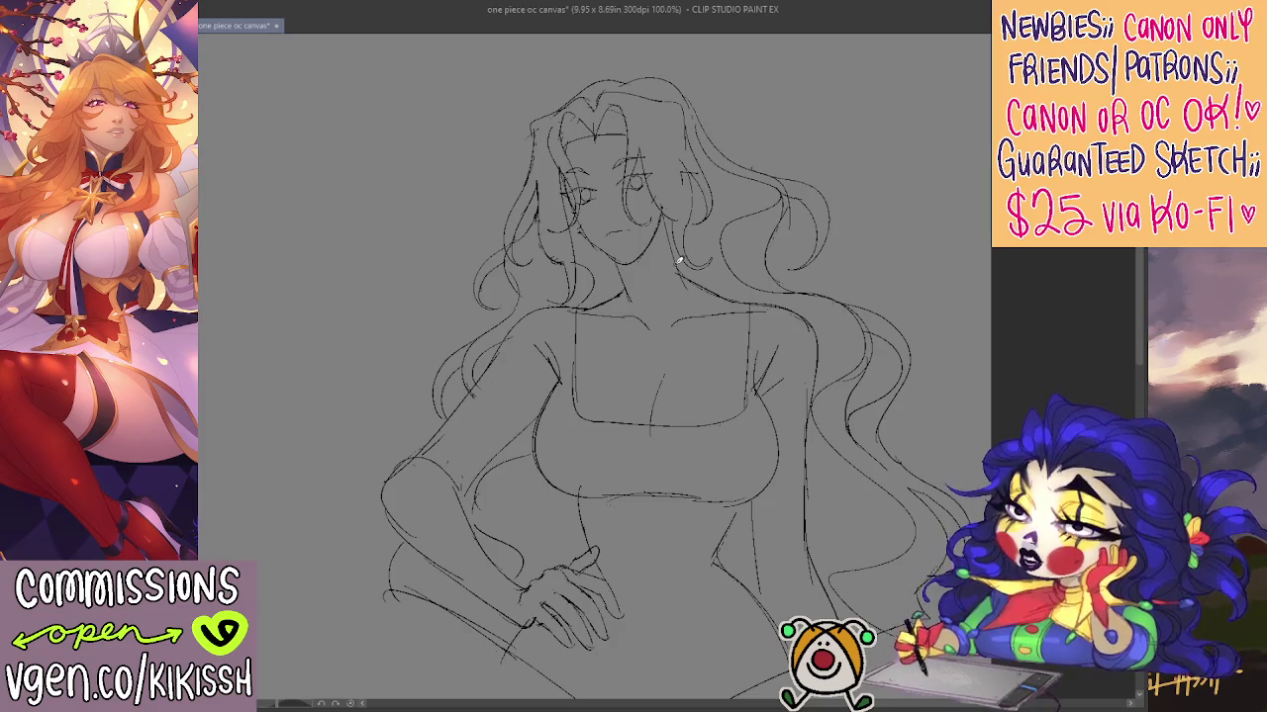
pyautogui.press('Tab')
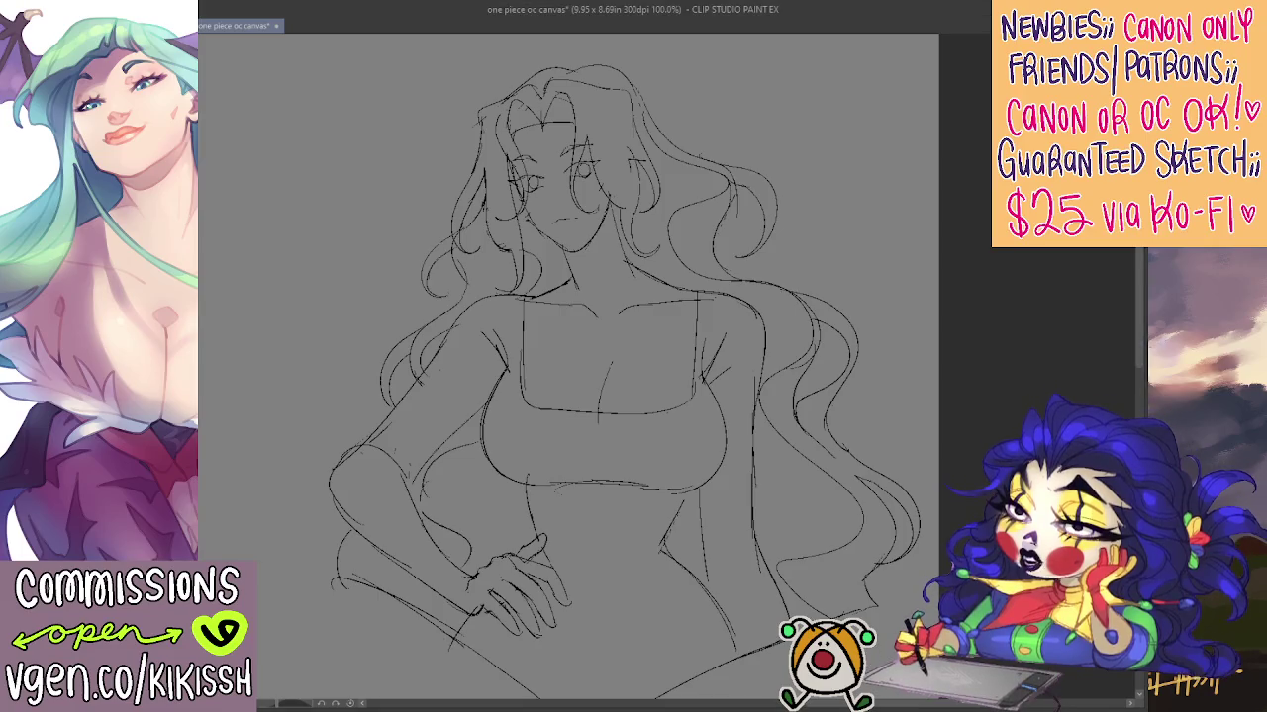
pyautogui.scroll(1, 910, 466)
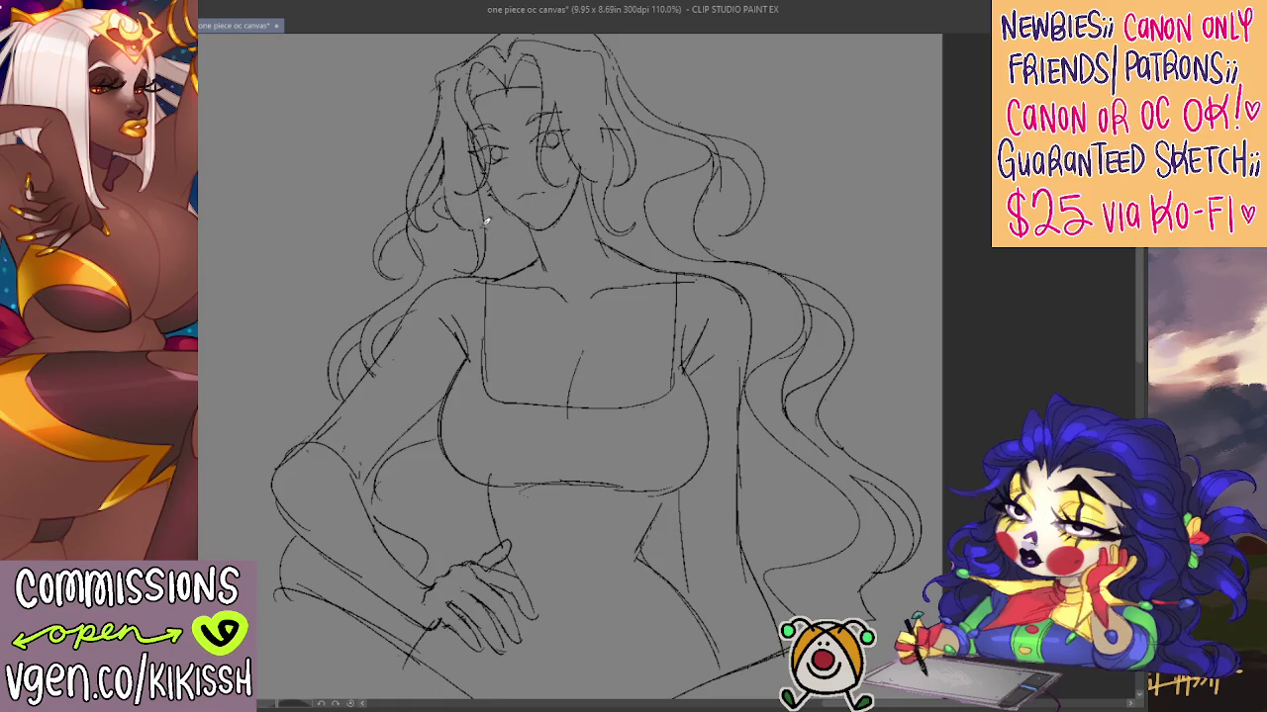
# Redraw the neck line, smiling mouth, and hair edge right of the face with the side panel hidden
pyautogui.moveTo(486, 221); pyautogui.dragTo(490, 273)
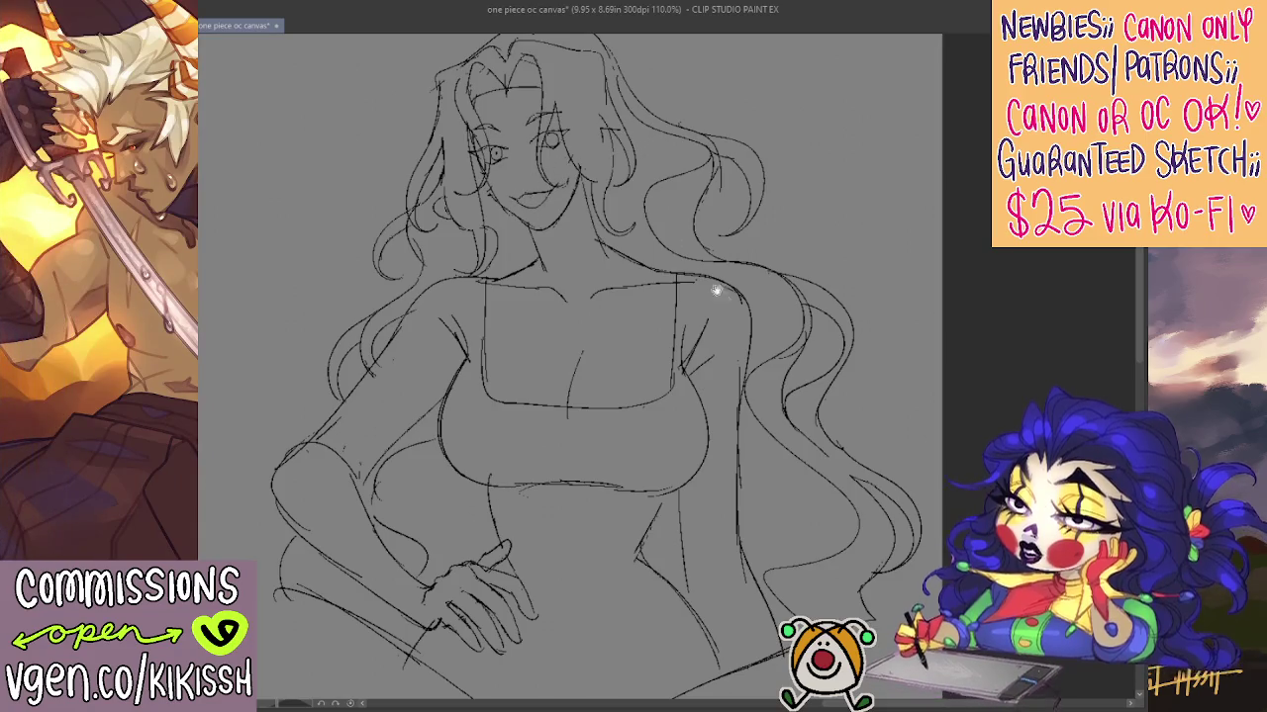
pyautogui.press('Tab')
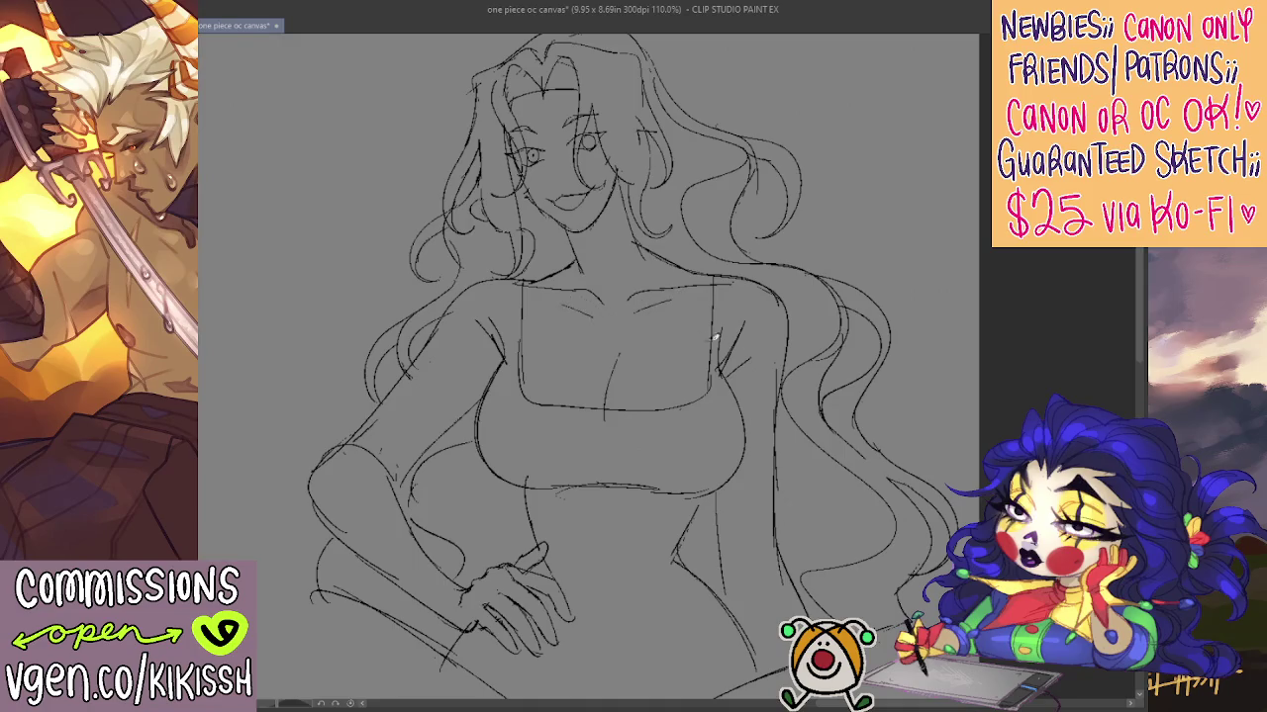
pyautogui.scroll(-2, 731, 419)
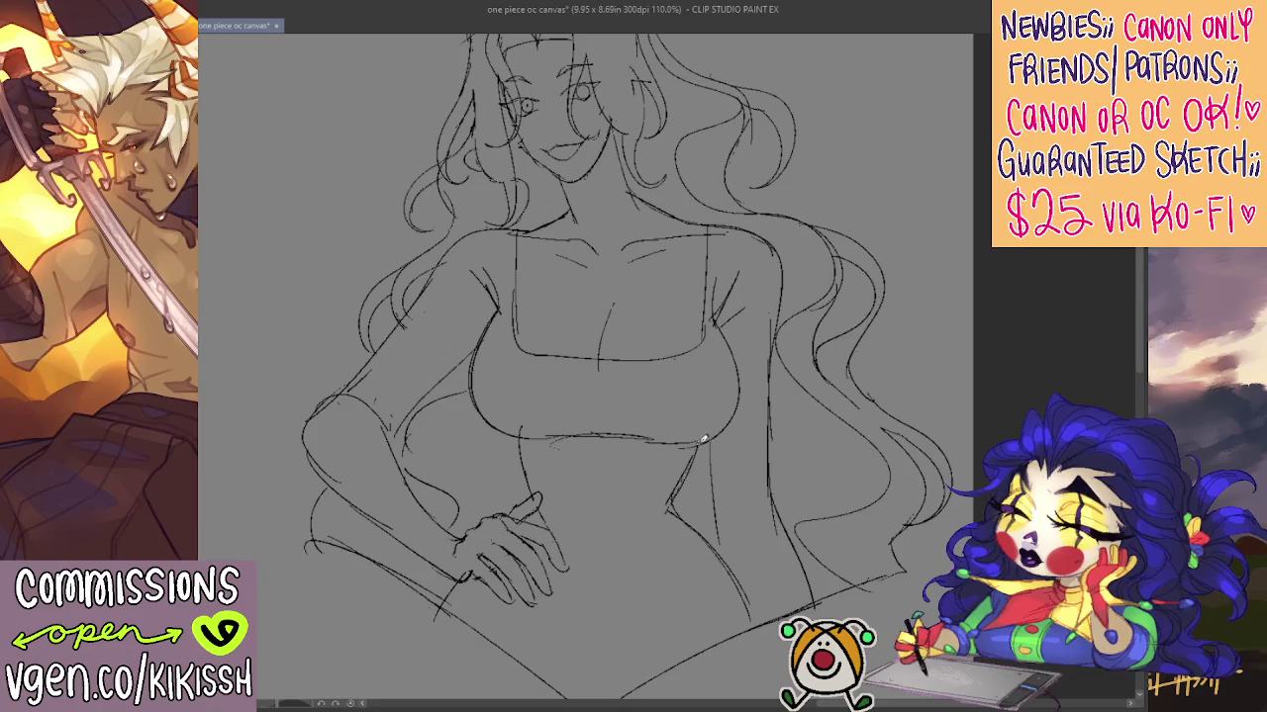
pyautogui.scroll(-1, 730, 445)
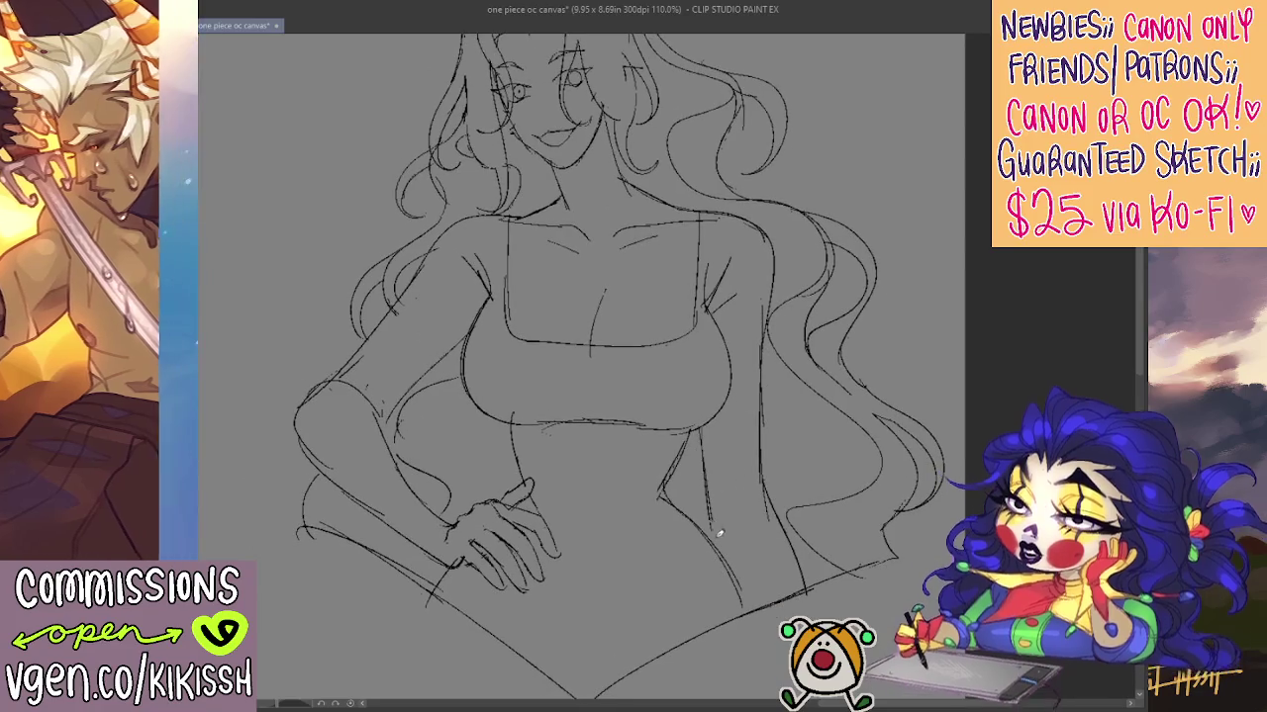
pyautogui.scroll(2, 727, 512)
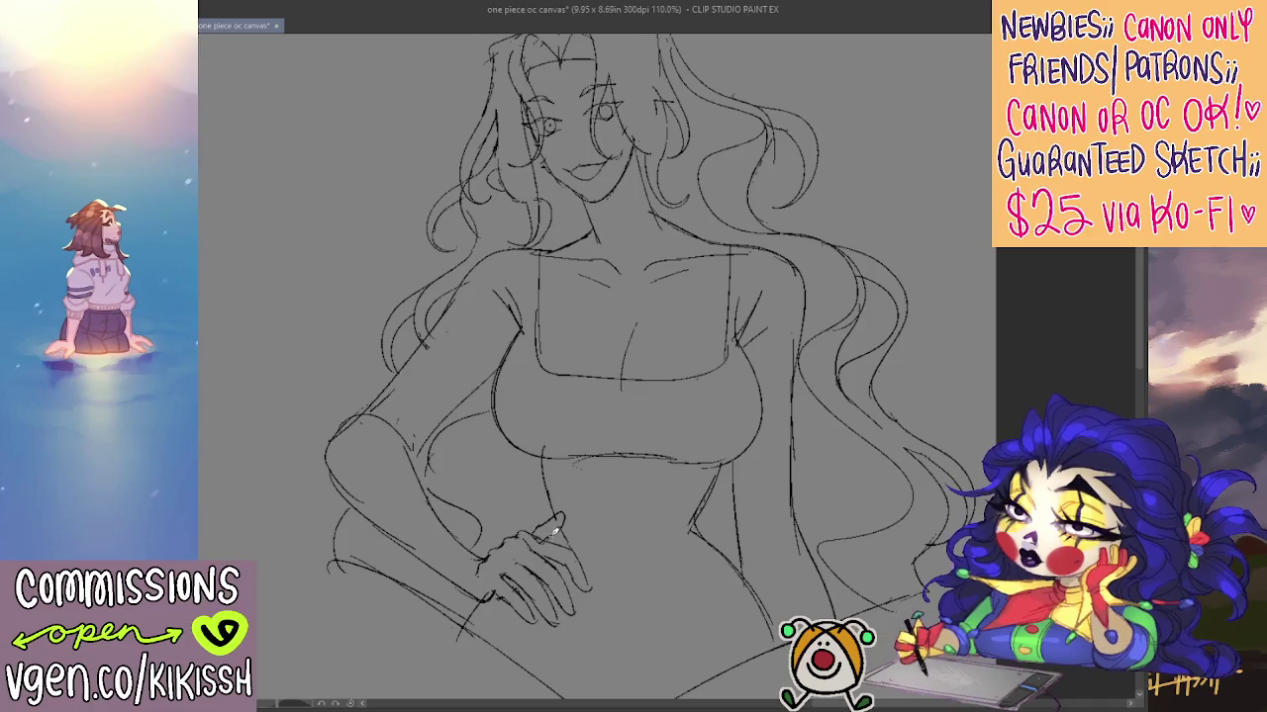
pyautogui.scroll(1, 653, 247)
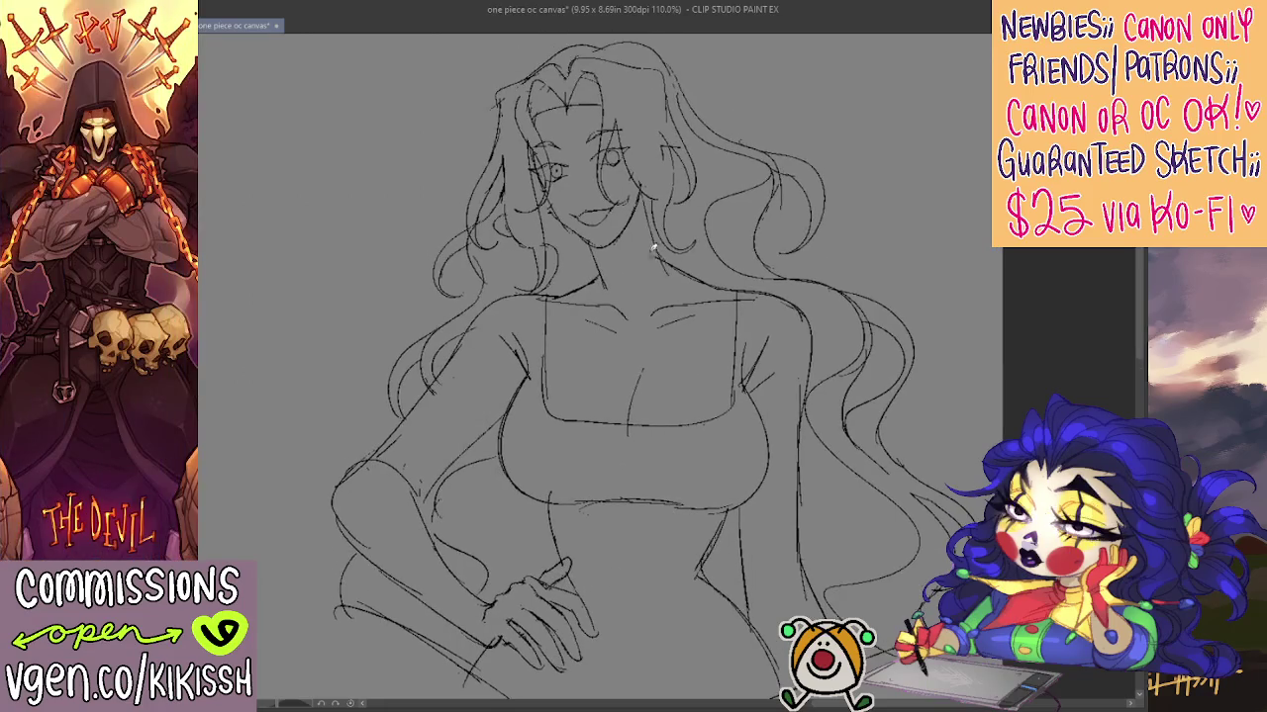
pyautogui.moveTo(643, 203); pyautogui.dragTo(626, 256)
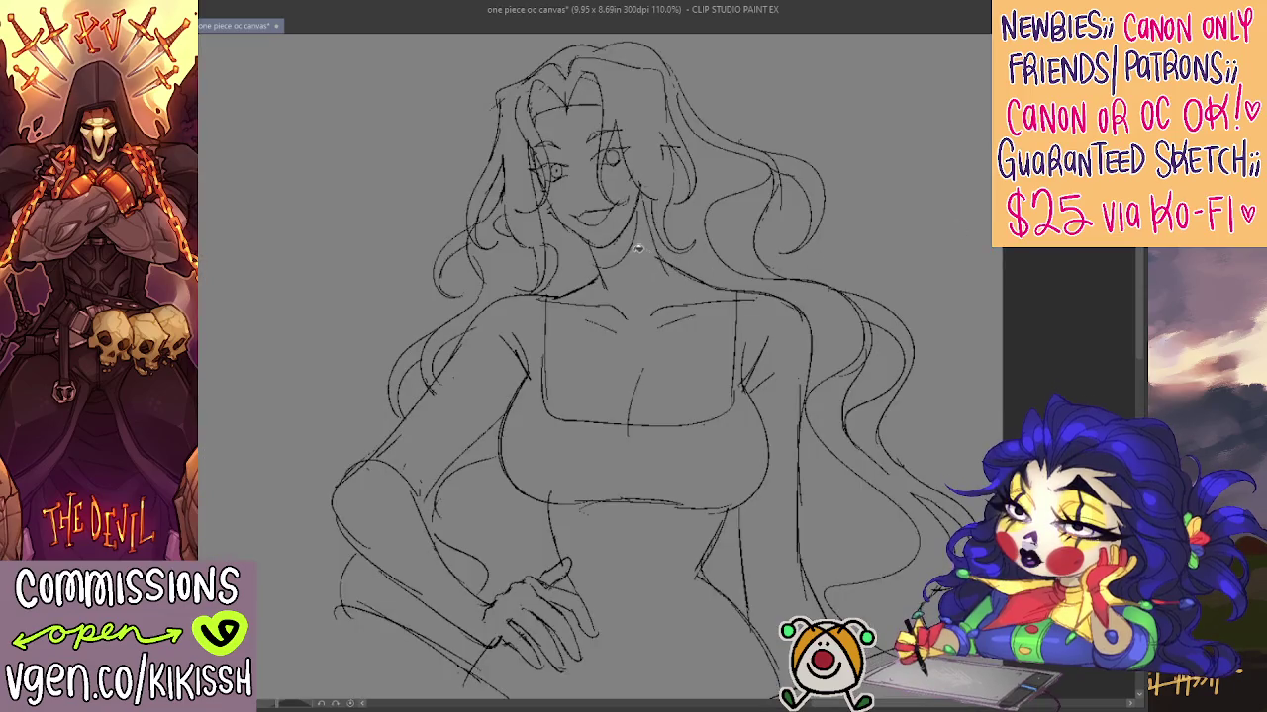
# Paint a black shadow under the chin, undoing an accidental black hair fill
pyautogui.moveTo(636, 213); pyautogui.dragTo(626, 247)
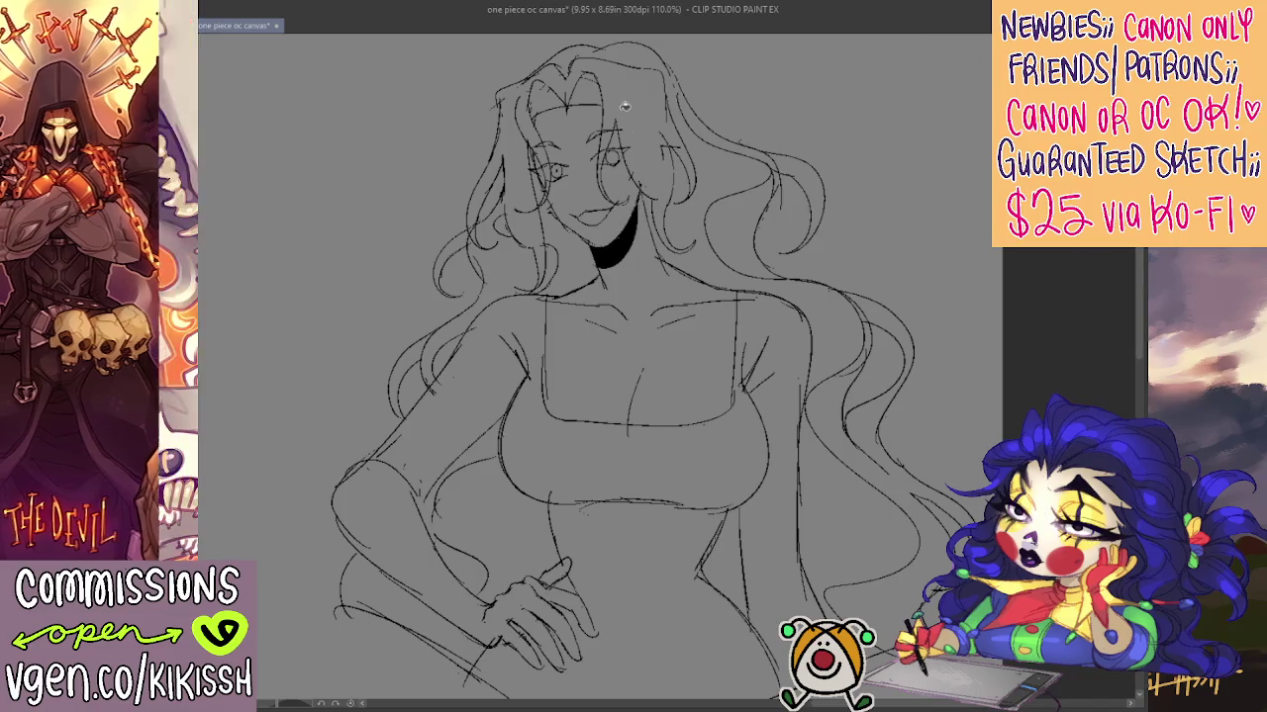
pyautogui.click(571, 96)
pyautogui.hotkey('ctrl', 'z')
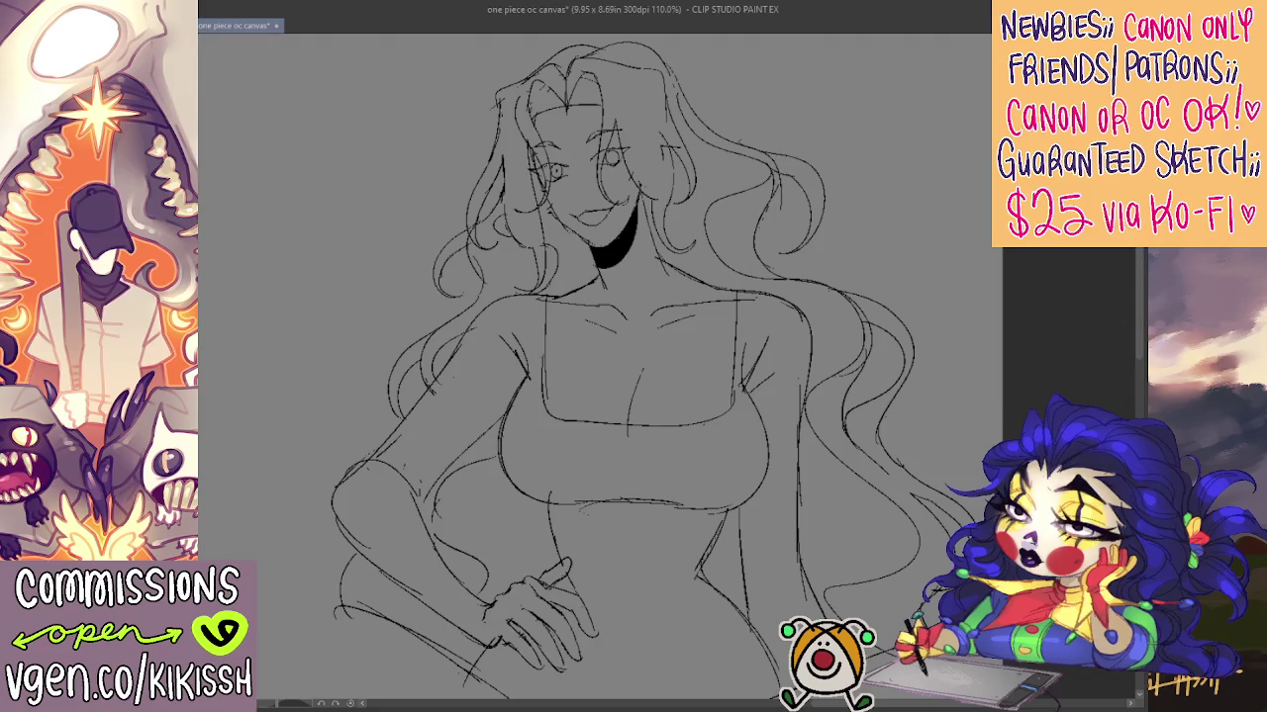
# Fill the right-side hair mass solid black, darken the face edge, and add a black pupil
pyautogui.moveTo(730, 575)
pyautogui.mouseDown()
pyautogui.moveTo(858, 387)
pyautogui.moveTo(857, 347)
pyautogui.mouseUp()
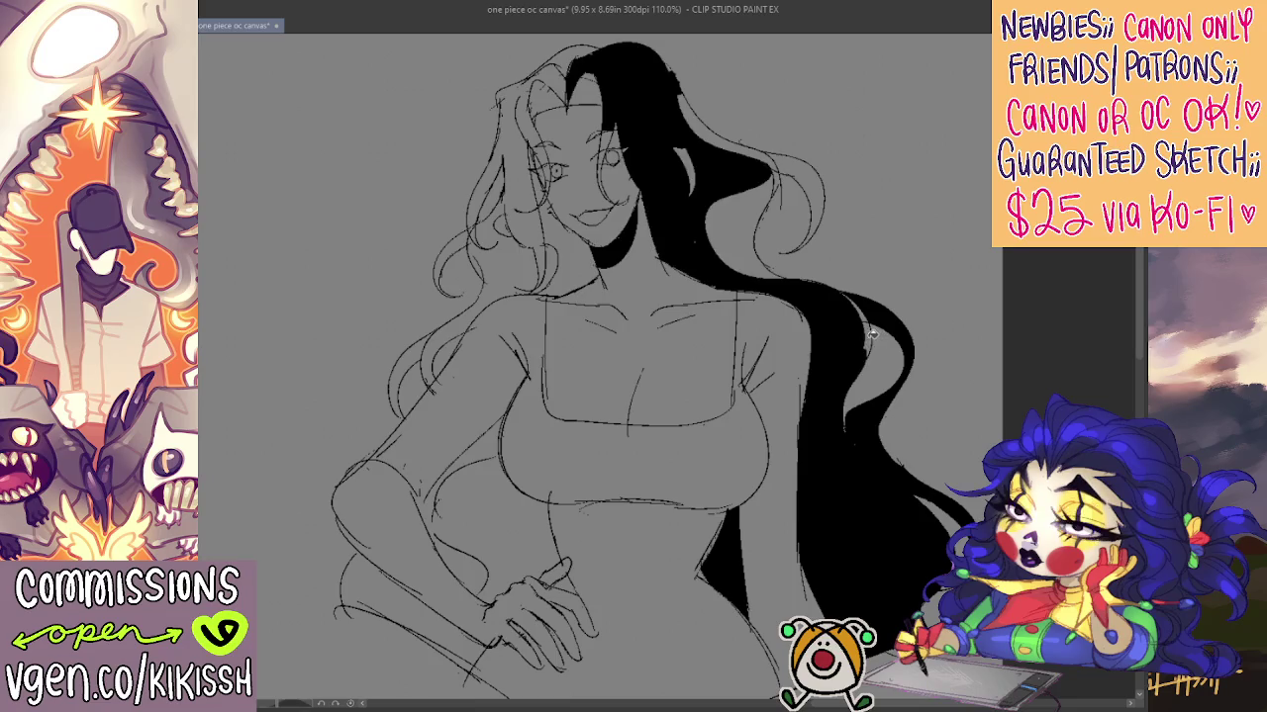
pyautogui.moveTo(755, 254)
pyautogui.mouseDown()
pyautogui.moveTo(821, 173)
pyautogui.moveTo(765, 156)
pyautogui.mouseUp()
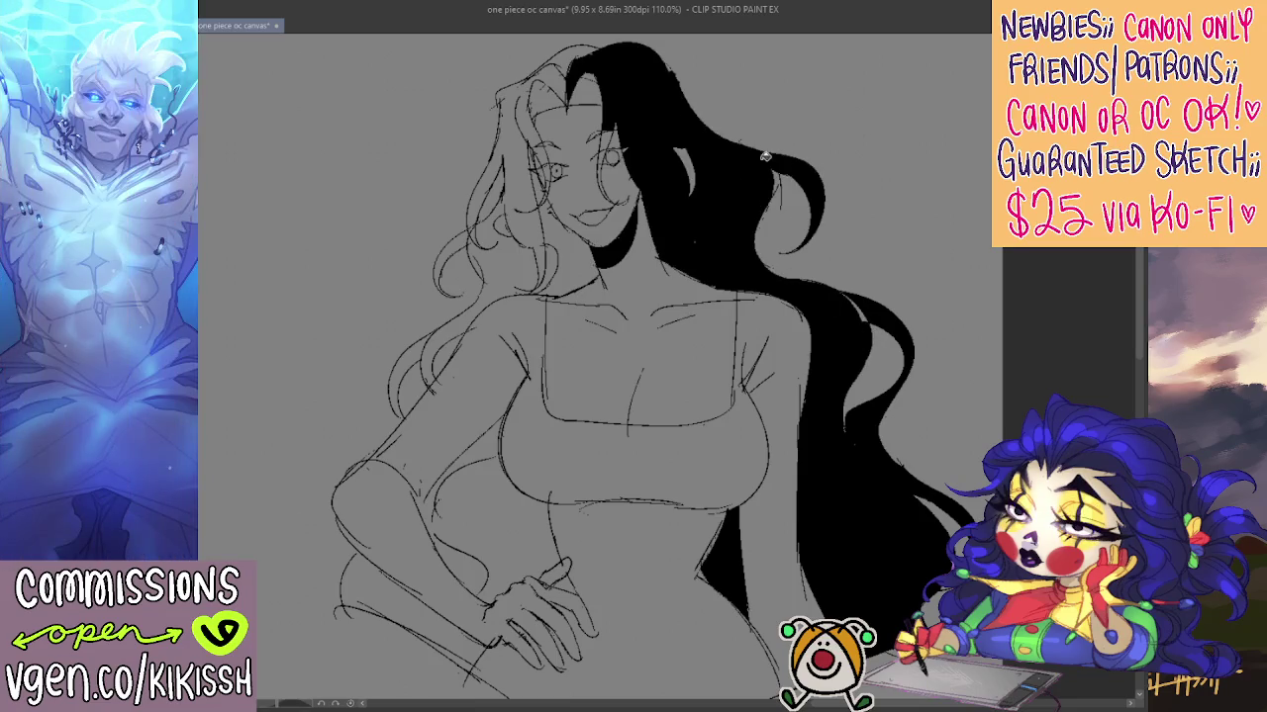
pyautogui.moveTo(686, 158); pyautogui.dragTo(686, 188)
pyautogui.moveTo(609, 156); pyautogui.dragTo(603, 197)
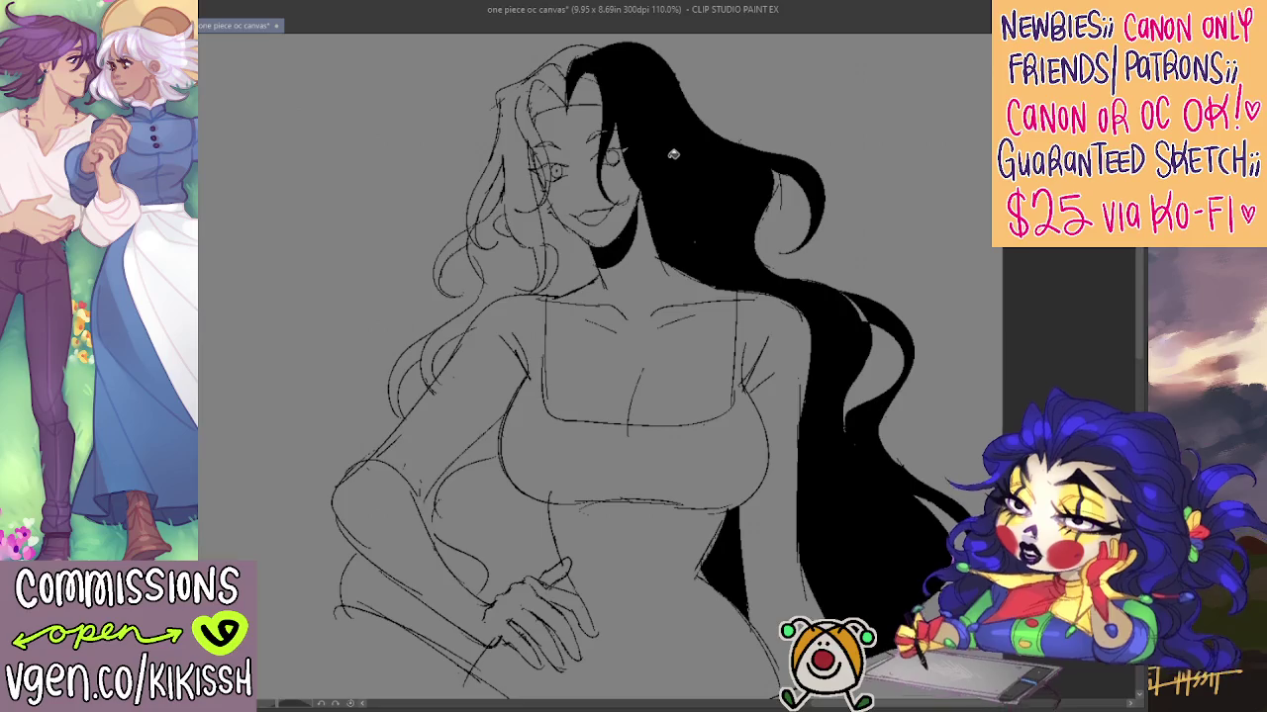
pyautogui.click(612, 155)
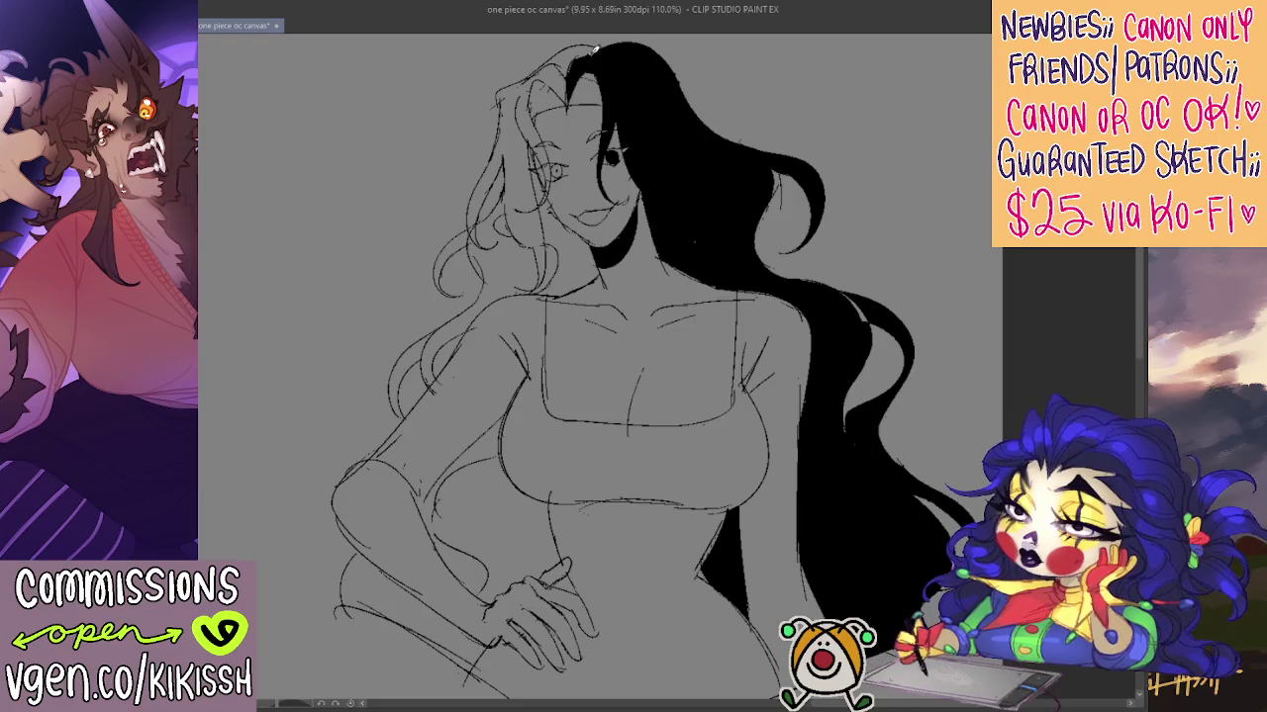
# Draw light curved strand lines through the upper part of the black hair
pyautogui.moveTo(648, 58); pyautogui.dragTo(681, 139)
pyautogui.moveTo(671, 111)
pyautogui.mouseDown()
pyautogui.moveTo(698, 170)
pyautogui.moveTo(703, 227)
pyautogui.mouseUp()
pyautogui.moveTo(683, 147); pyautogui.dragTo(711, 213)
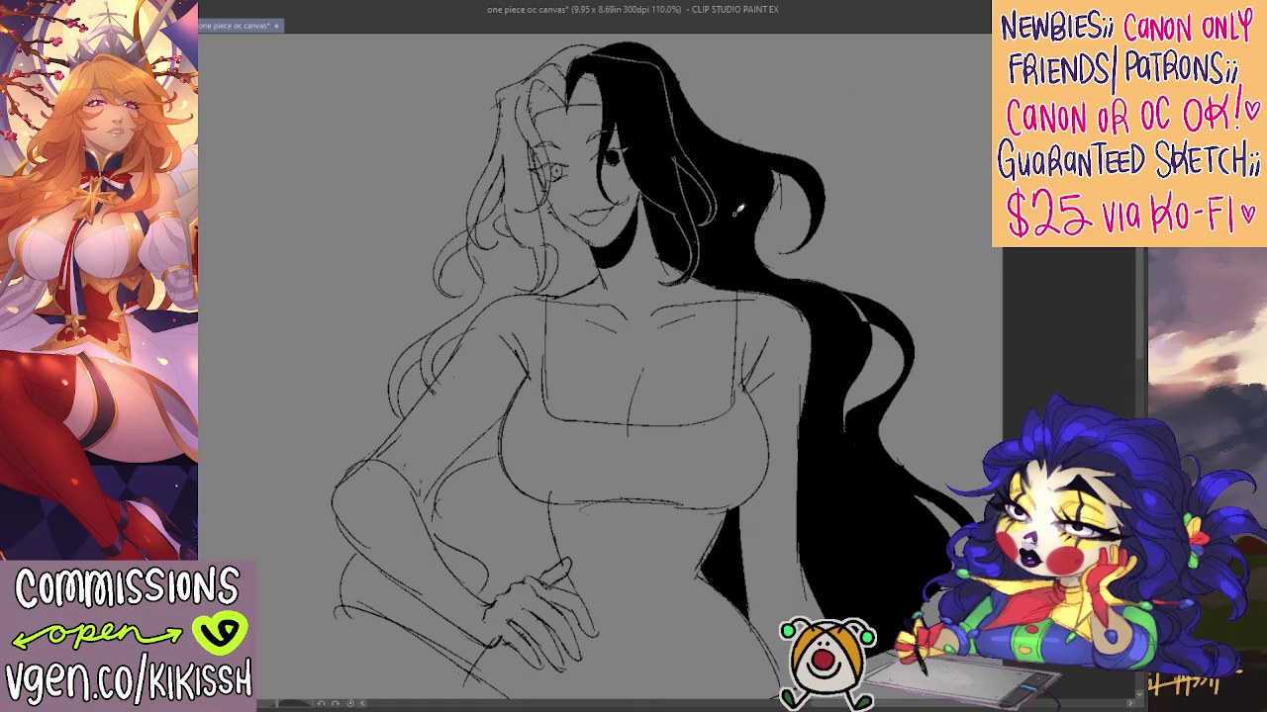
pyautogui.moveTo(740, 183); pyautogui.dragTo(740, 197)
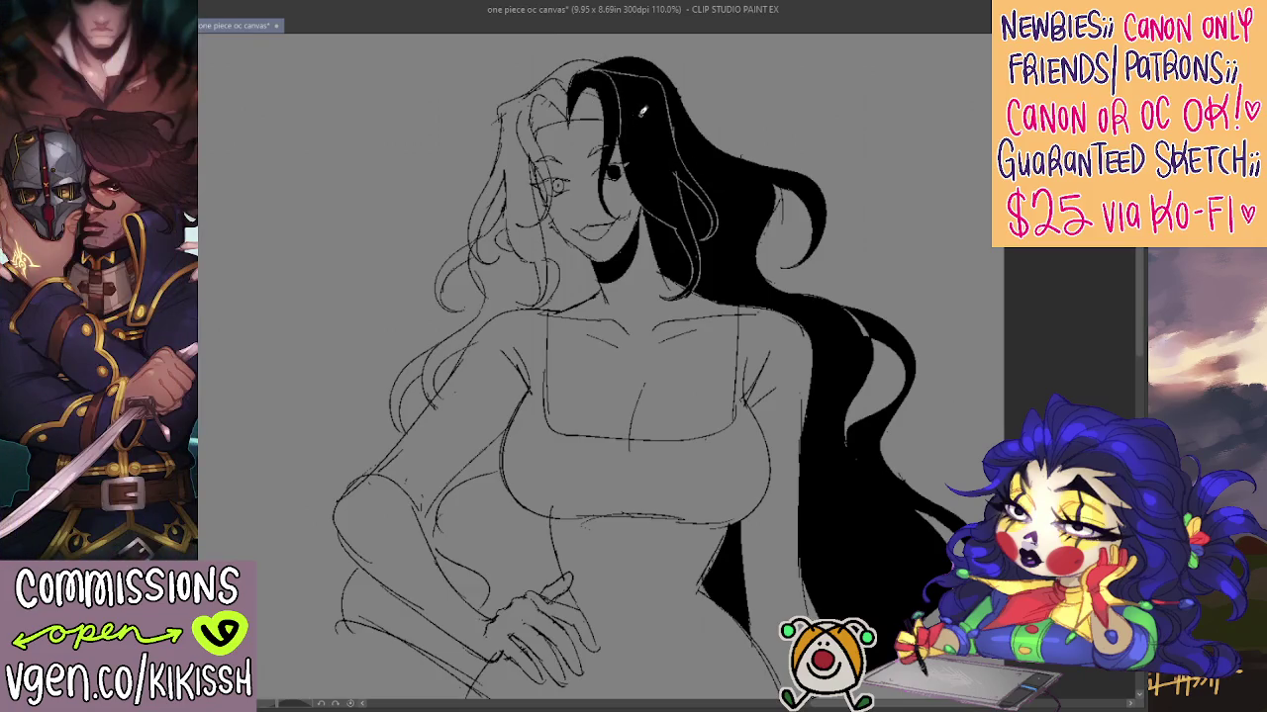
pyautogui.moveTo(643, 94); pyautogui.dragTo(678, 202)
pyautogui.moveTo(652, 133); pyautogui.dragTo(625, 104)
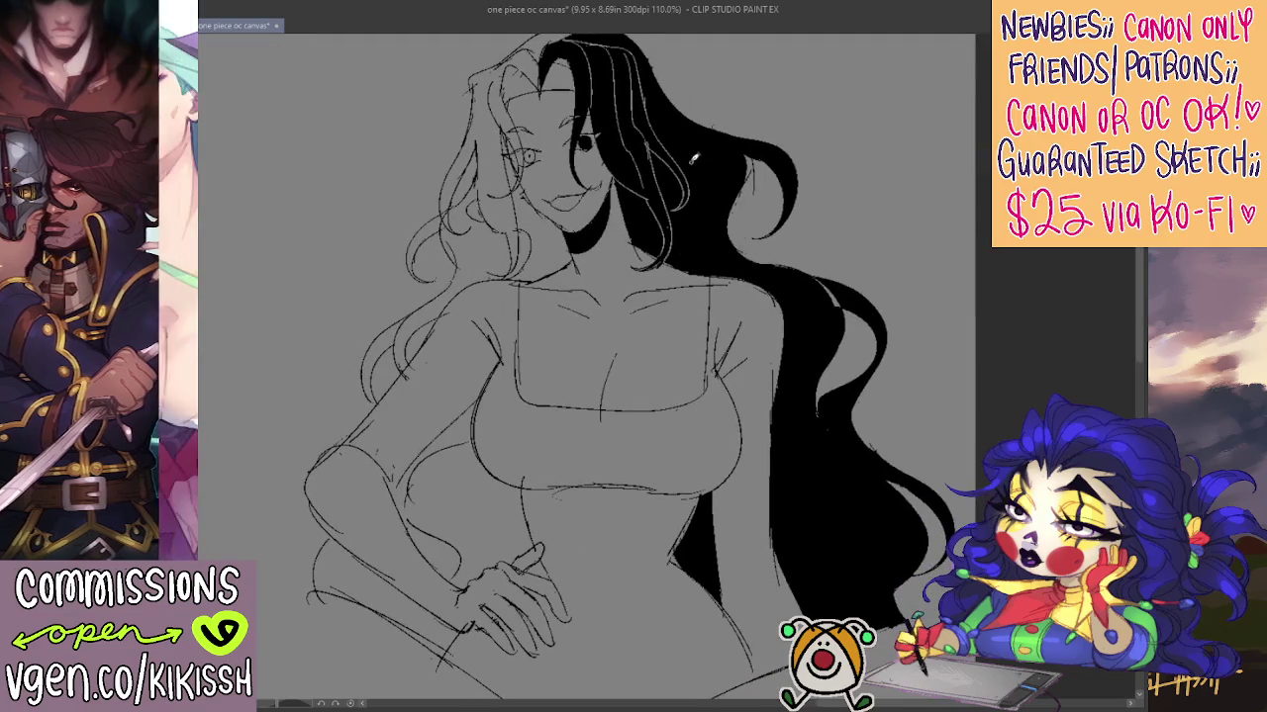
# Add more light strand lines down the lower black hair toward its ends
pyautogui.moveTo(710, 161); pyautogui.dragTo(706, 240)
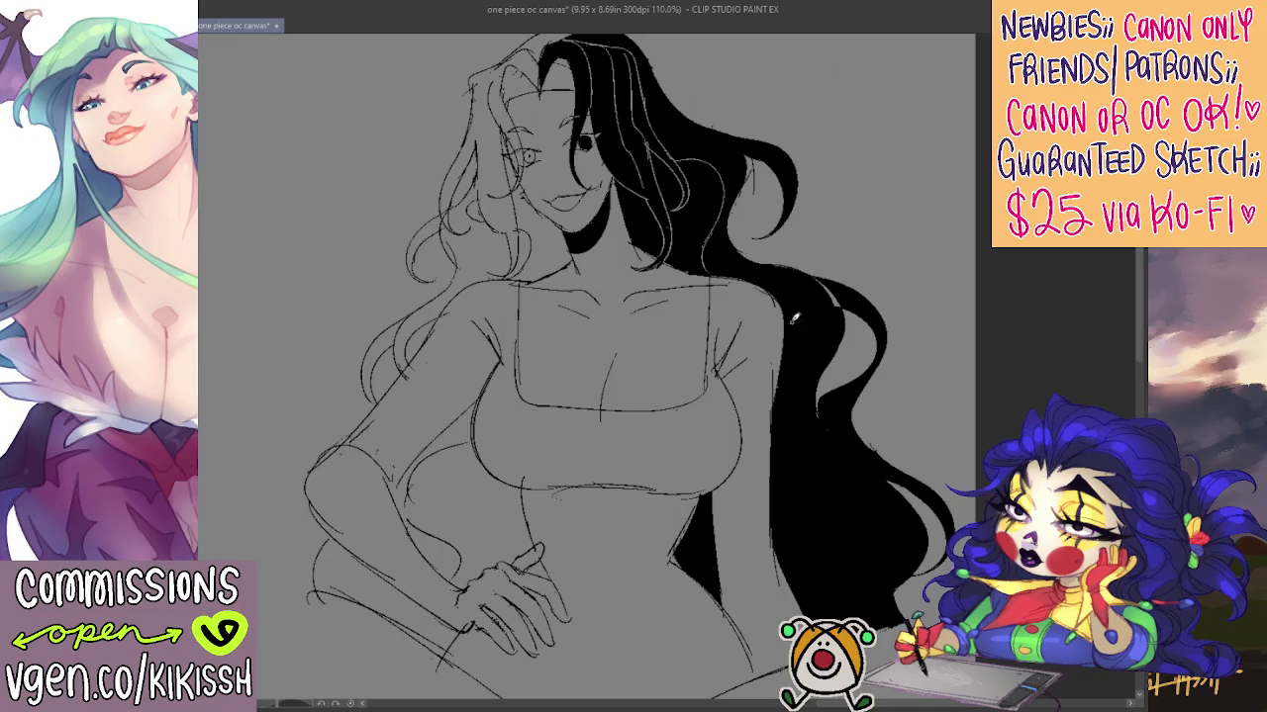
pyautogui.moveTo(822, 312); pyautogui.dragTo(829, 393)
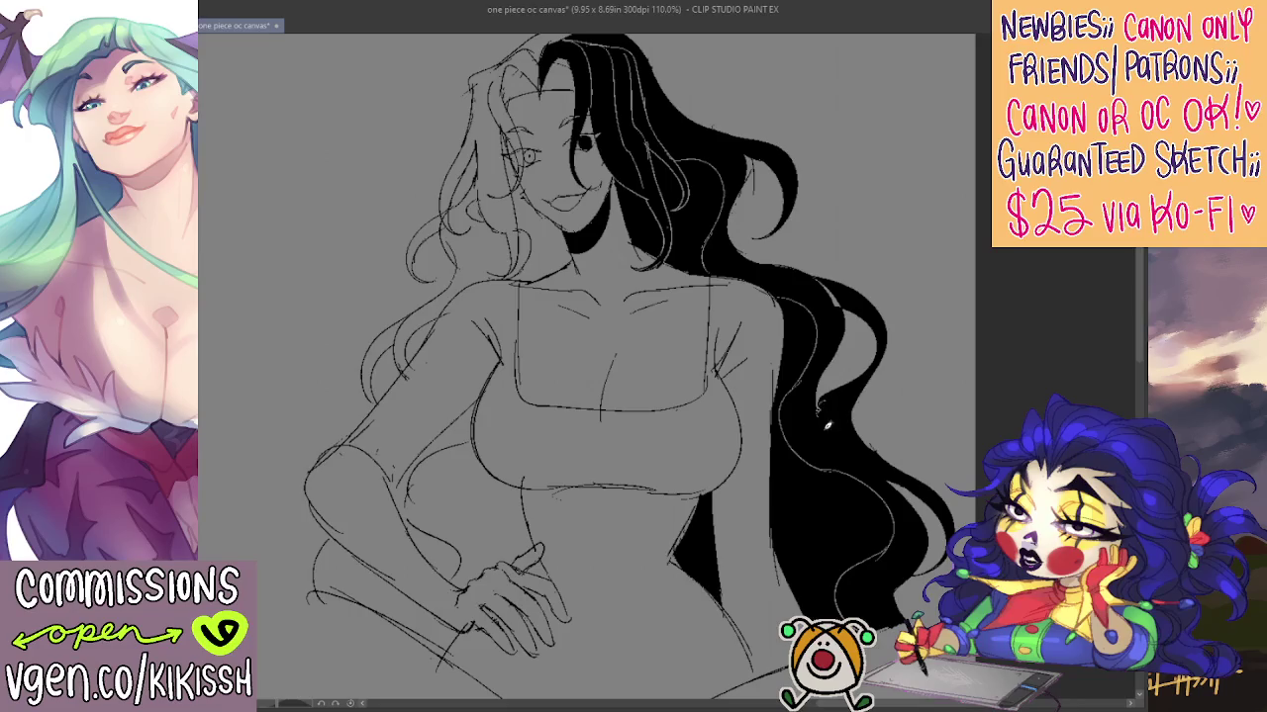
pyautogui.moveTo(834, 389); pyautogui.dragTo(890, 460)
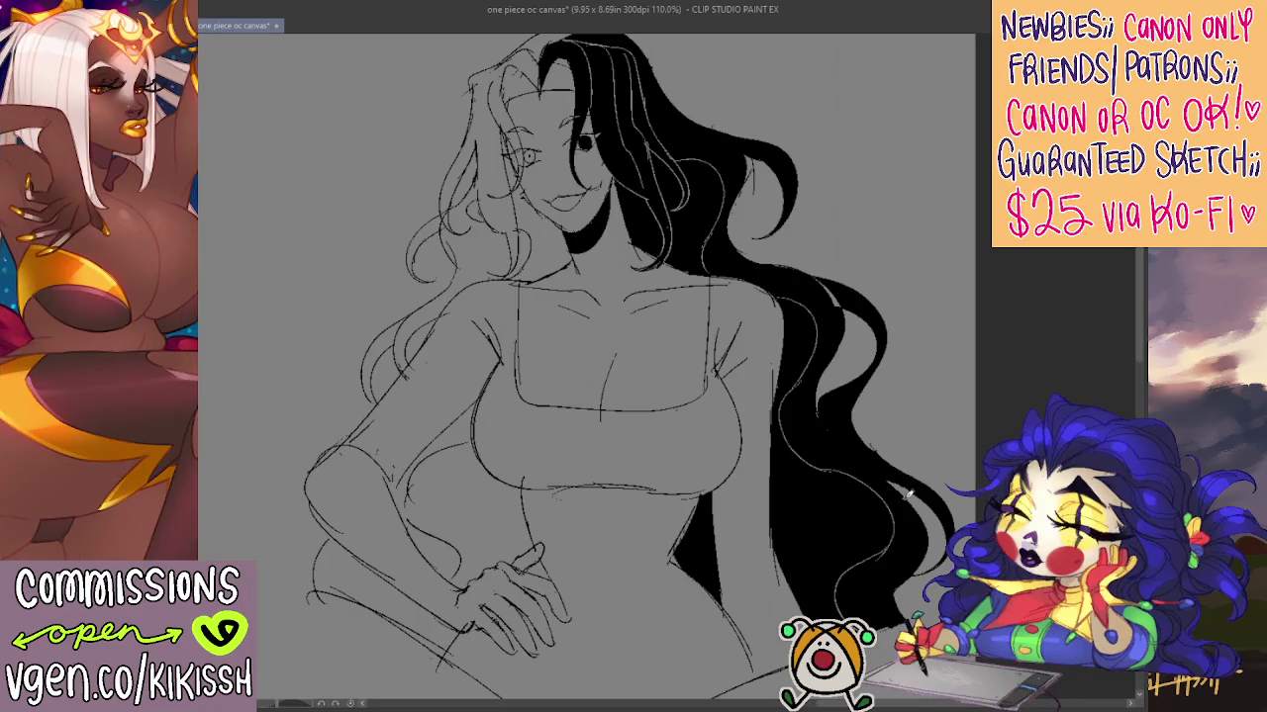
pyautogui.moveTo(813, 401); pyautogui.dragTo(900, 490)
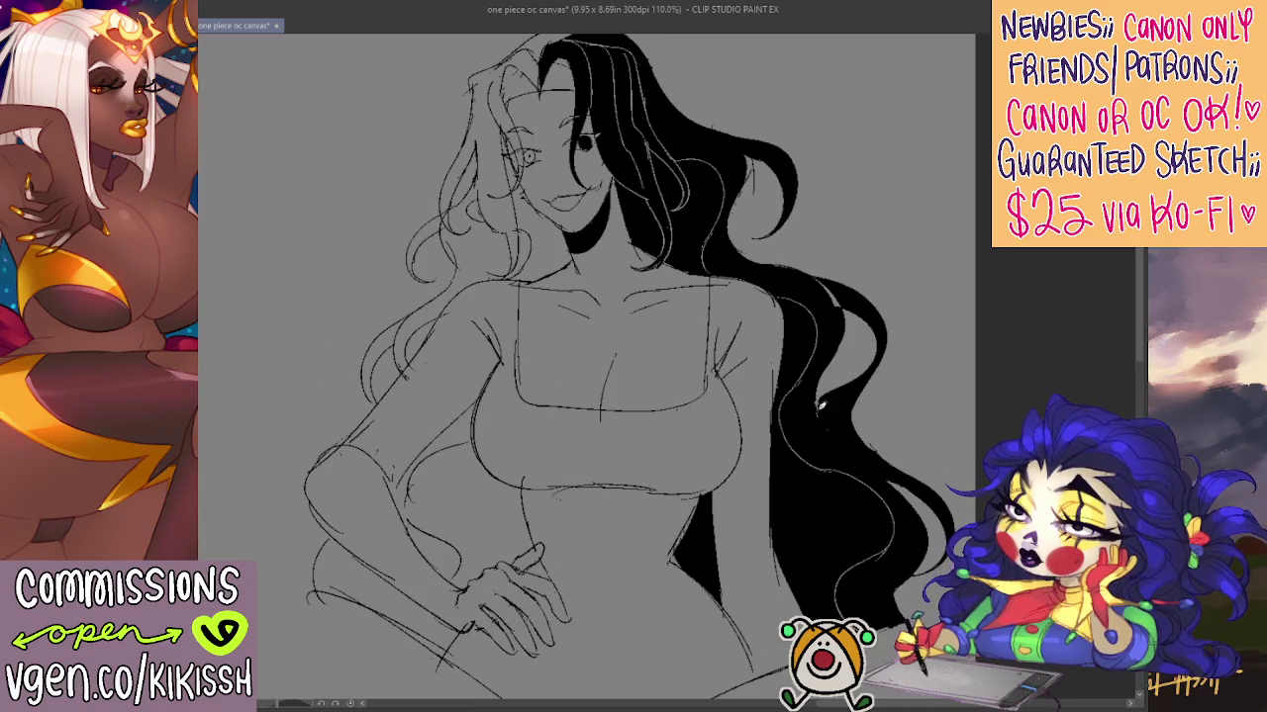
pyautogui.moveTo(821, 406); pyautogui.dragTo(892, 469)
pyautogui.moveTo(861, 390); pyautogui.dragTo(929, 475)
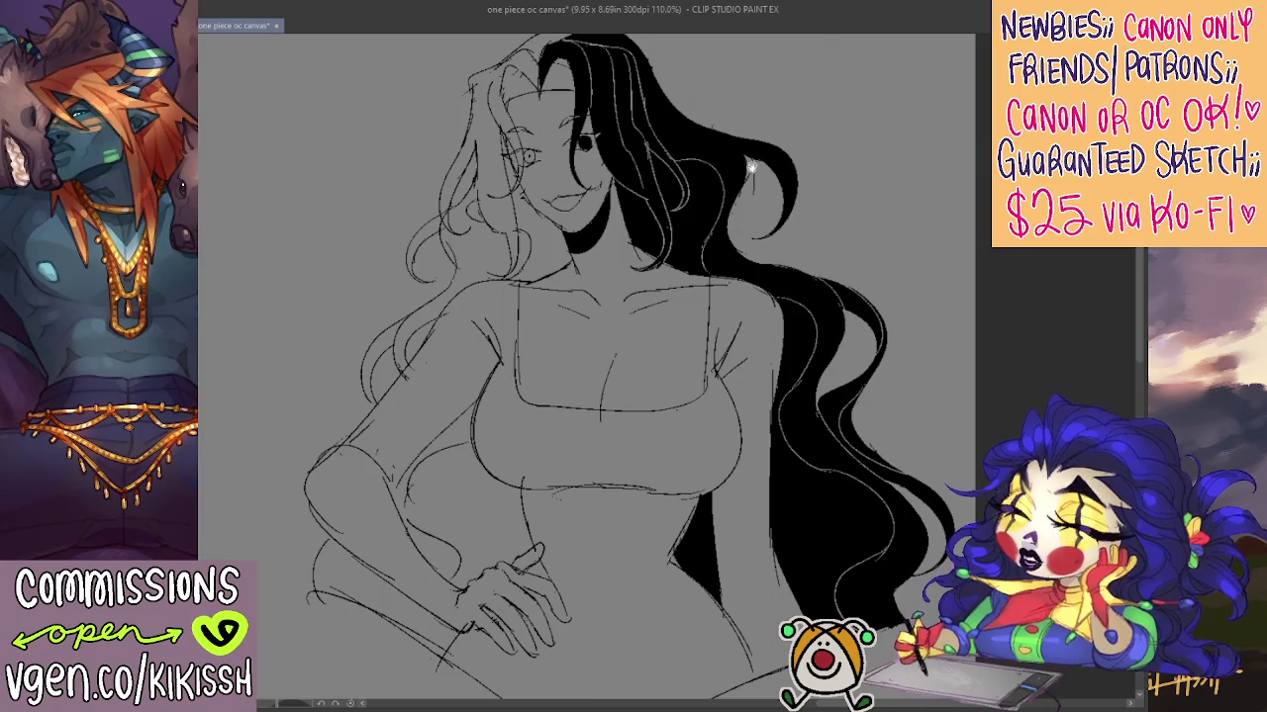
pyautogui.moveTo(764, 159)
pyautogui.mouseDown()
pyautogui.moveTo(782, 224)
pyautogui.moveTo(791, 209)
pyautogui.moveTo(749, 200)
pyautogui.mouseUp()
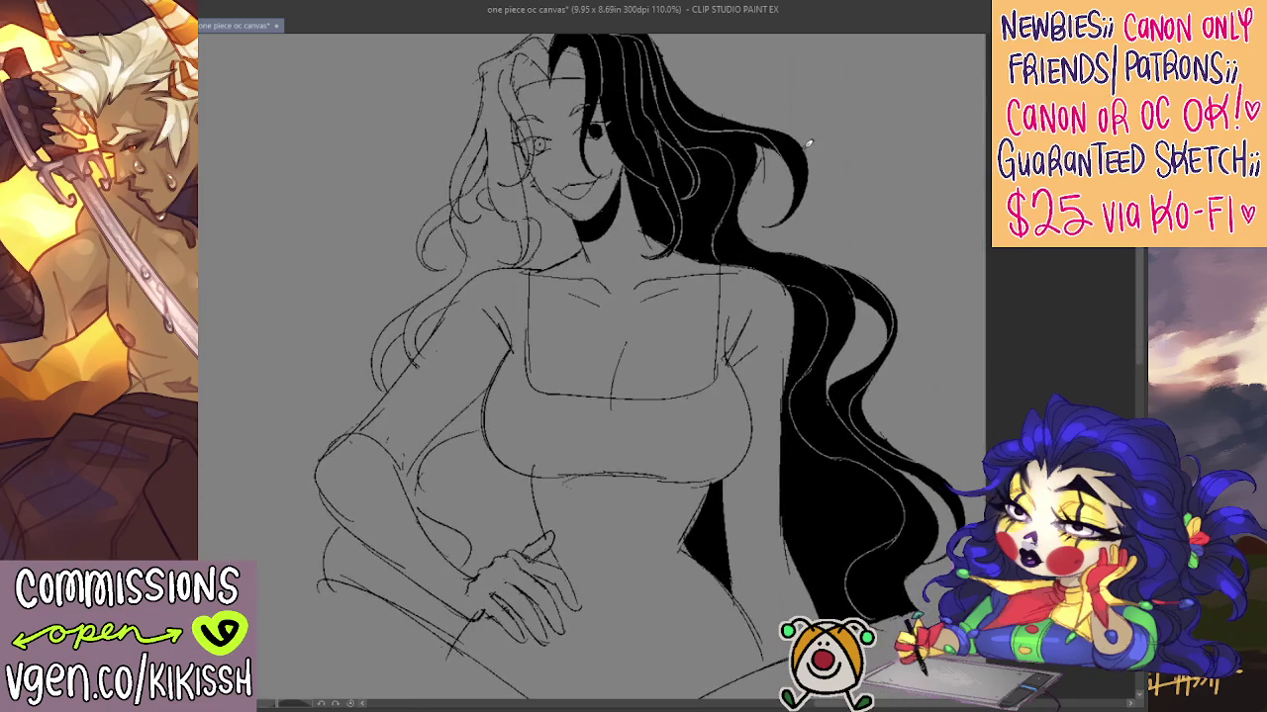
pyautogui.scroll(-1, 804, 148)
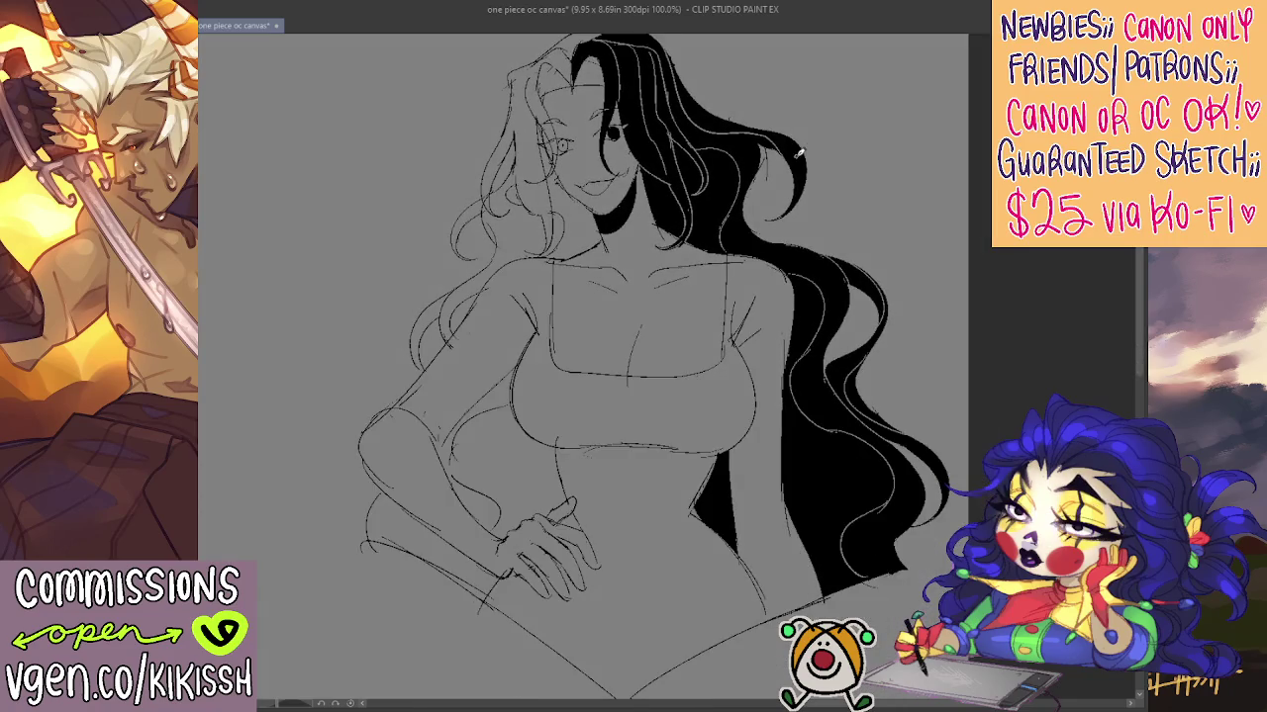
pyautogui.scroll(-2, 721, 461)
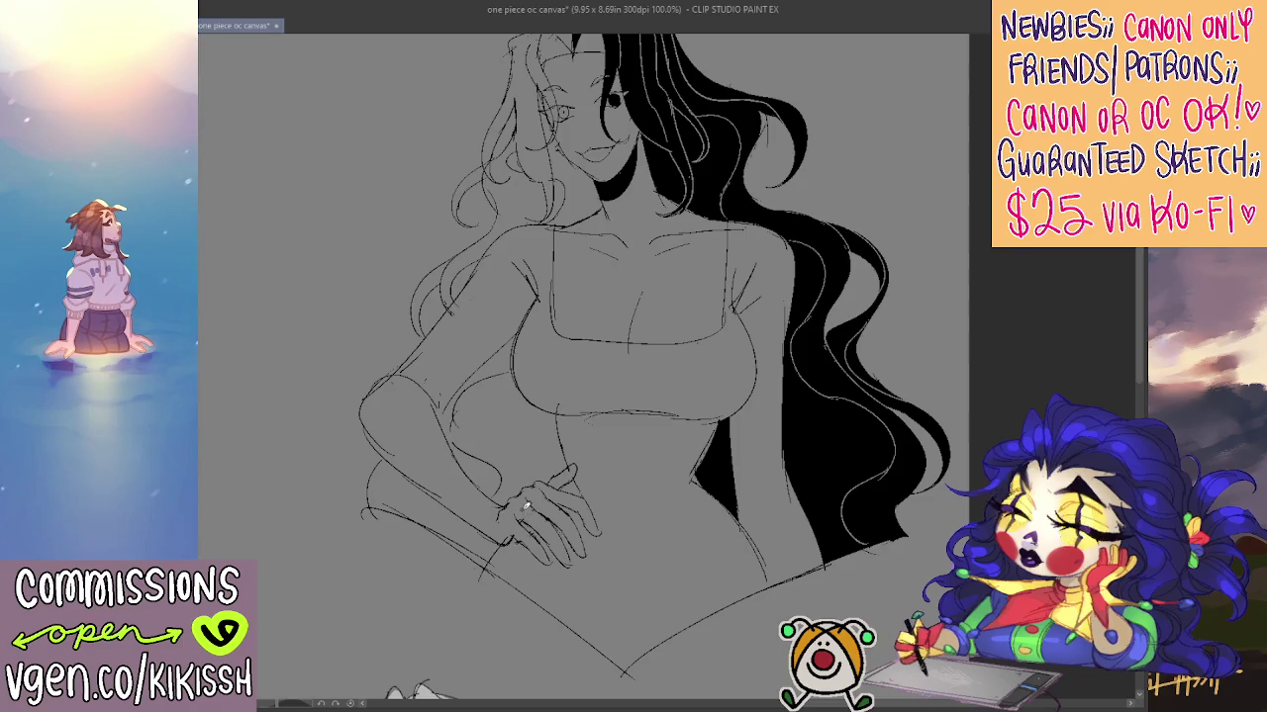
pyautogui.moveTo(557, 432); pyautogui.dragTo(538, 503)
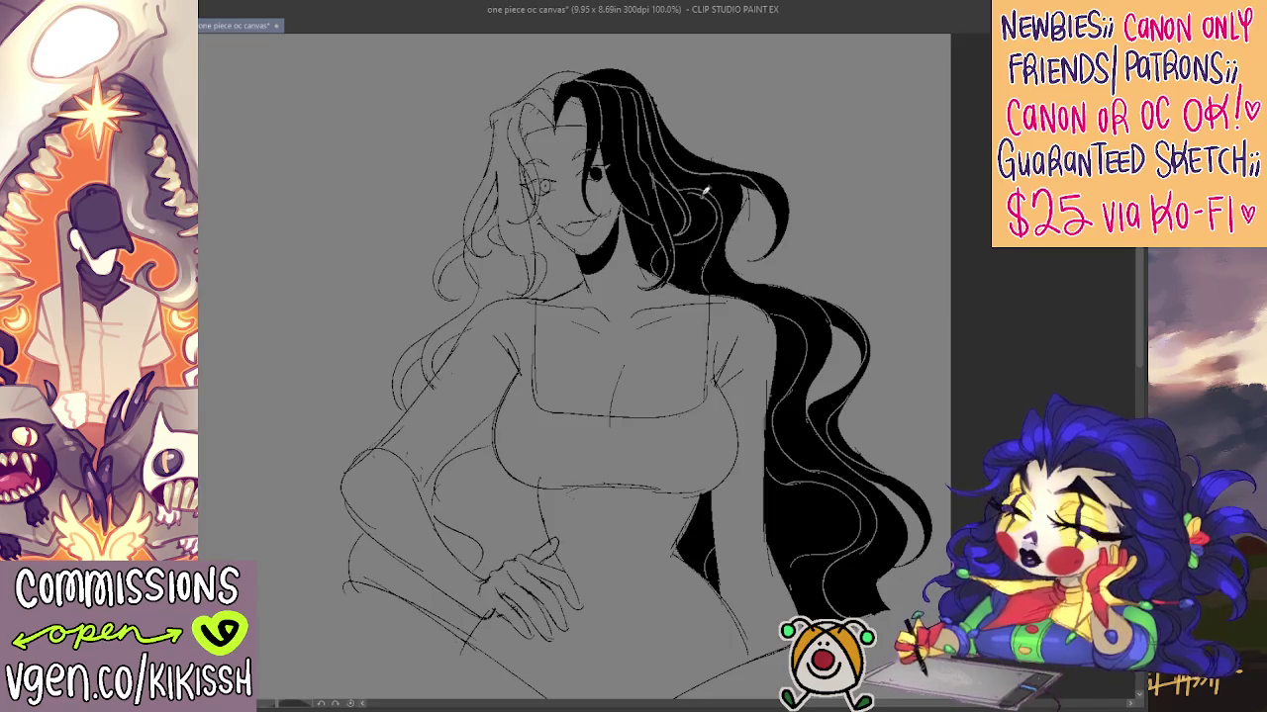
pyautogui.moveTo(705, 191); pyautogui.dragTo(739, 230)
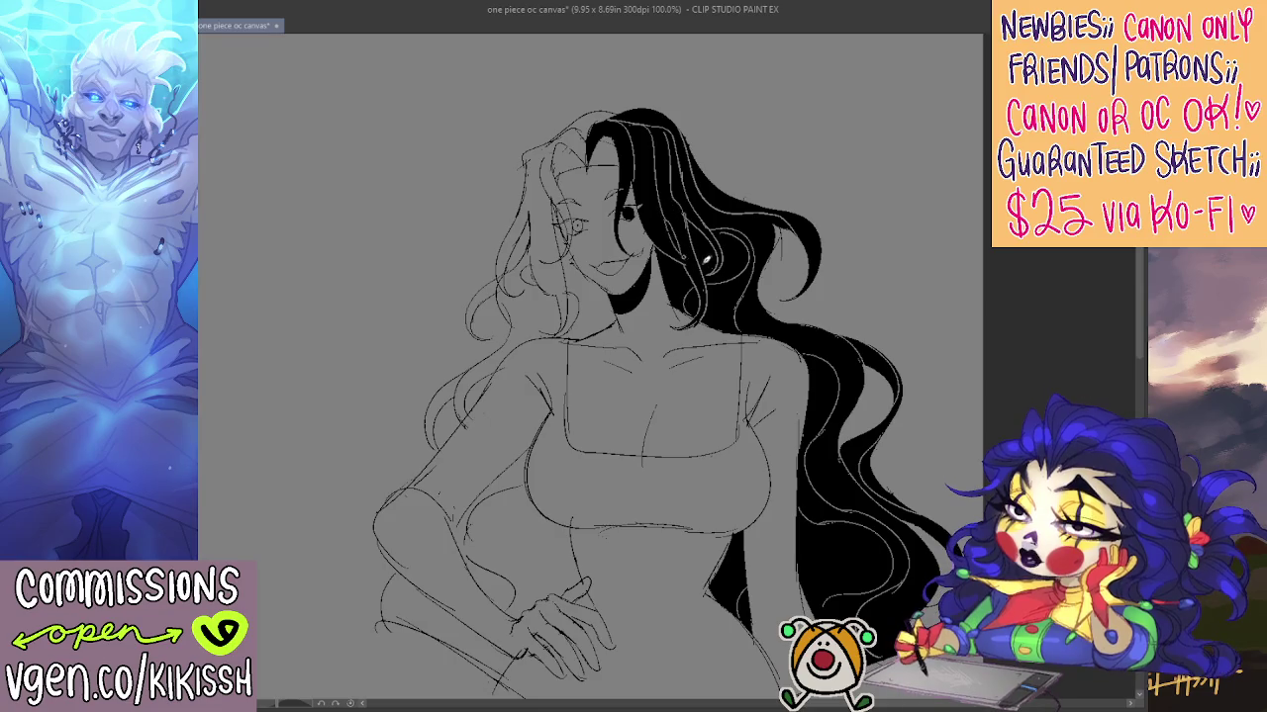
pyautogui.moveTo(699, 244); pyautogui.dragTo(685, 234)
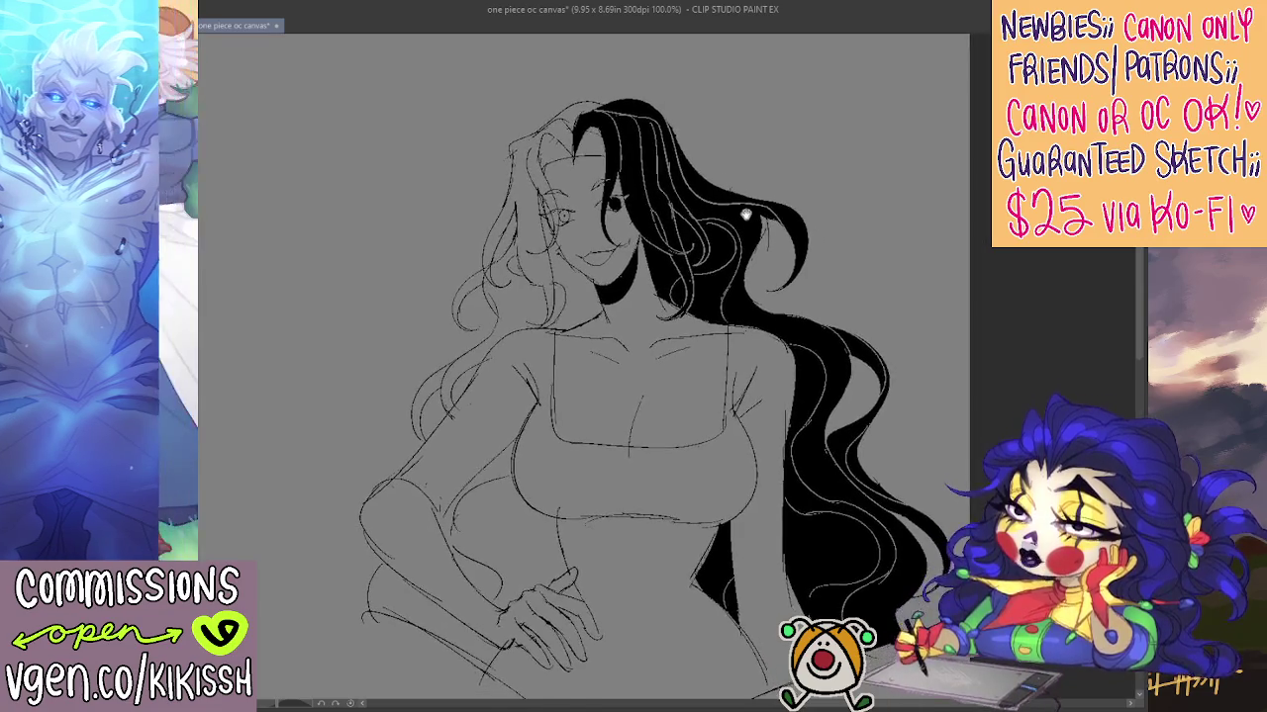
pyautogui.moveTo(763, 187); pyautogui.dragTo(733, 189)
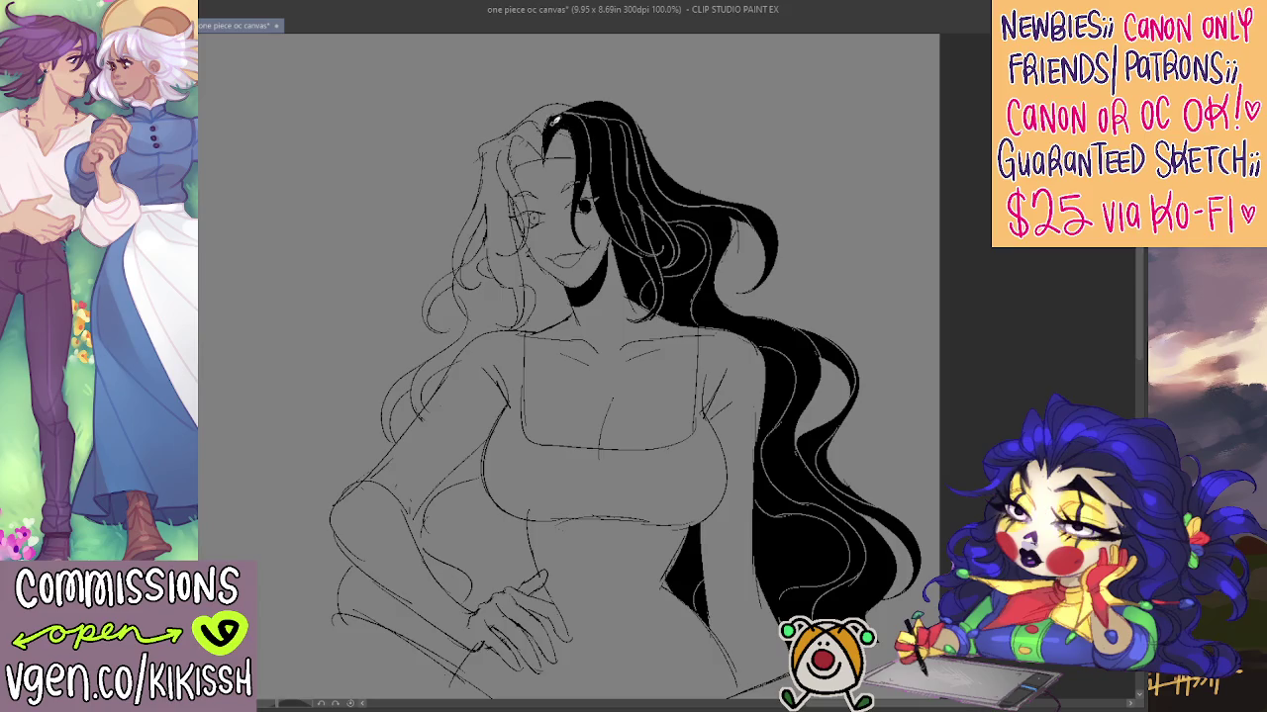
pyautogui.moveTo(764, 399)
pyautogui.mouseDown()
pyautogui.moveTo(801, 373)
pyautogui.moveTo(931, 369)
pyautogui.mouseUp()
pyautogui.moveTo(878, 486)
pyautogui.mouseDown()
pyautogui.moveTo(848, 531)
pyautogui.moveTo(893, 495)
pyautogui.moveTo(904, 457)
pyautogui.mouseUp()
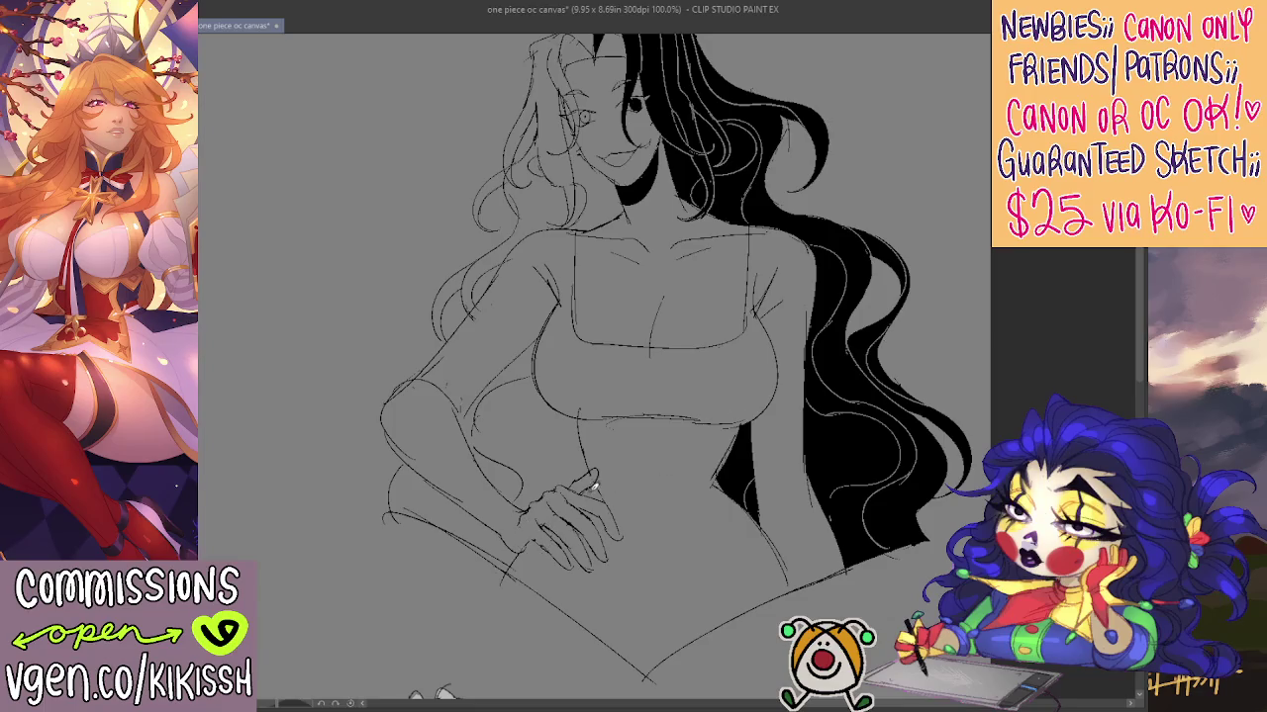
# Define the bottom edge of the neckline with a pencil stroke
pyautogui.scroll(2, 693, 488)
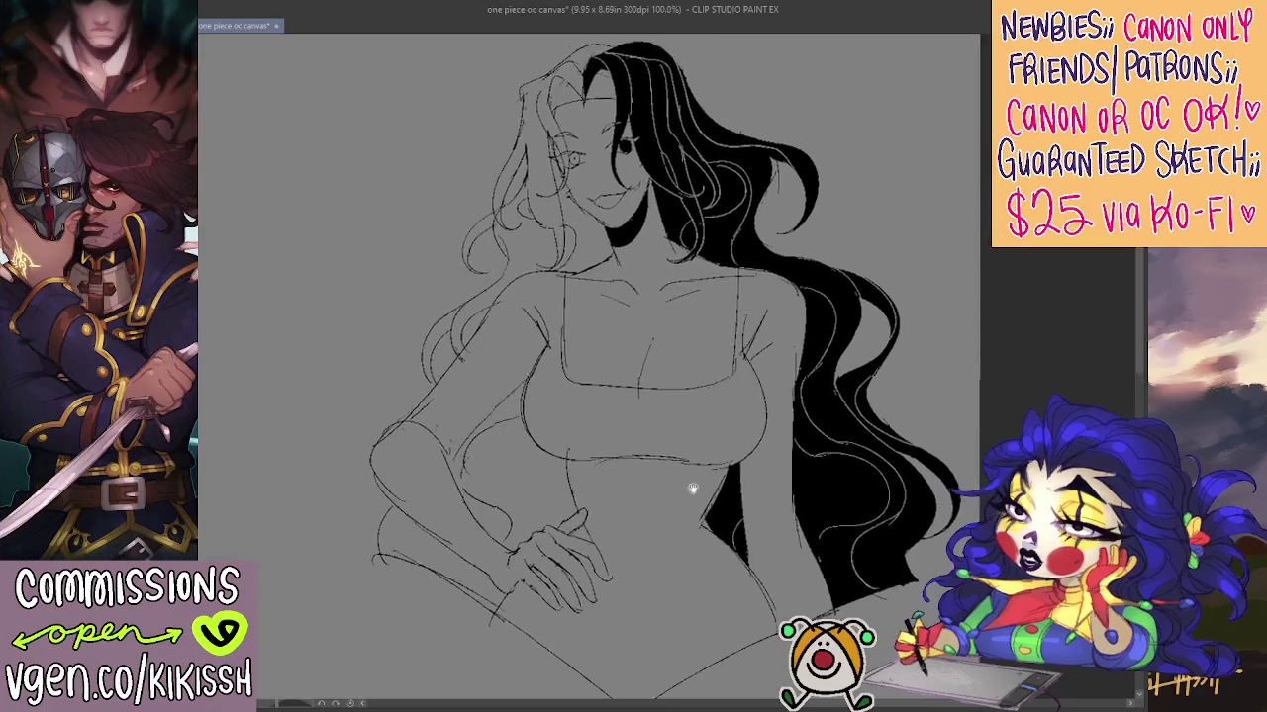
pyautogui.scroll(1, 698, 483)
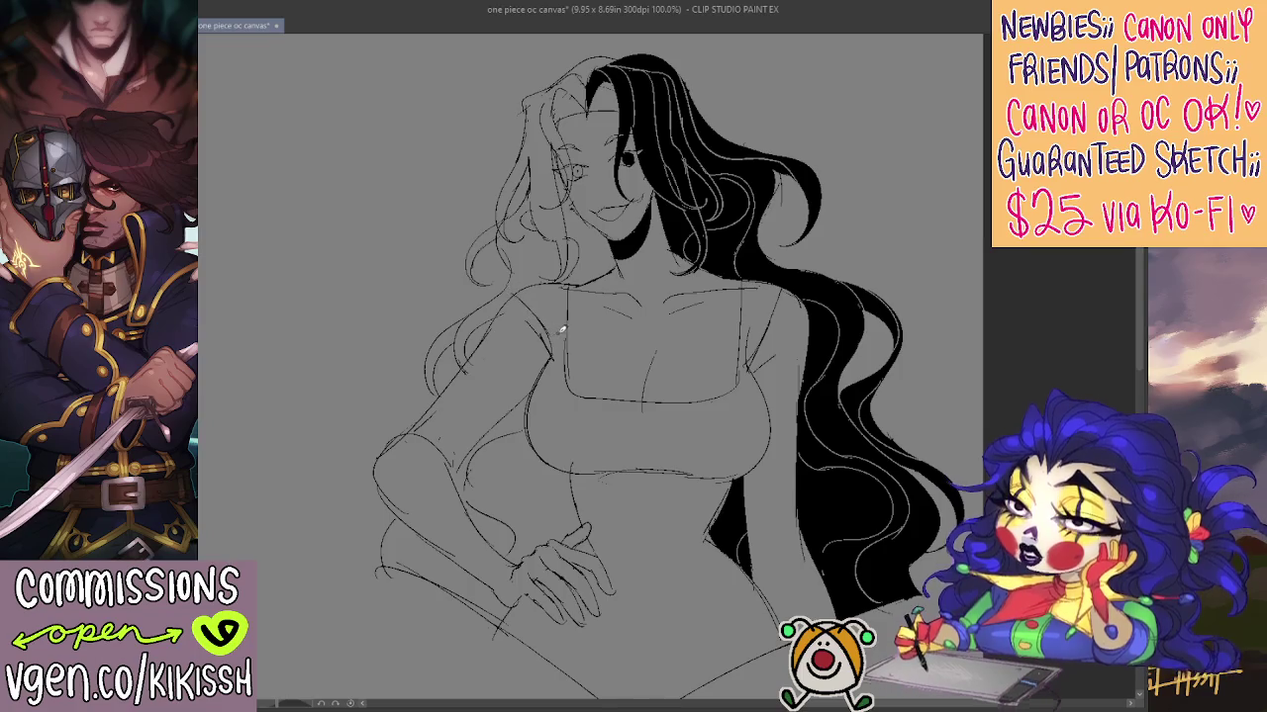
pyautogui.scroll(-2, 732, 411)
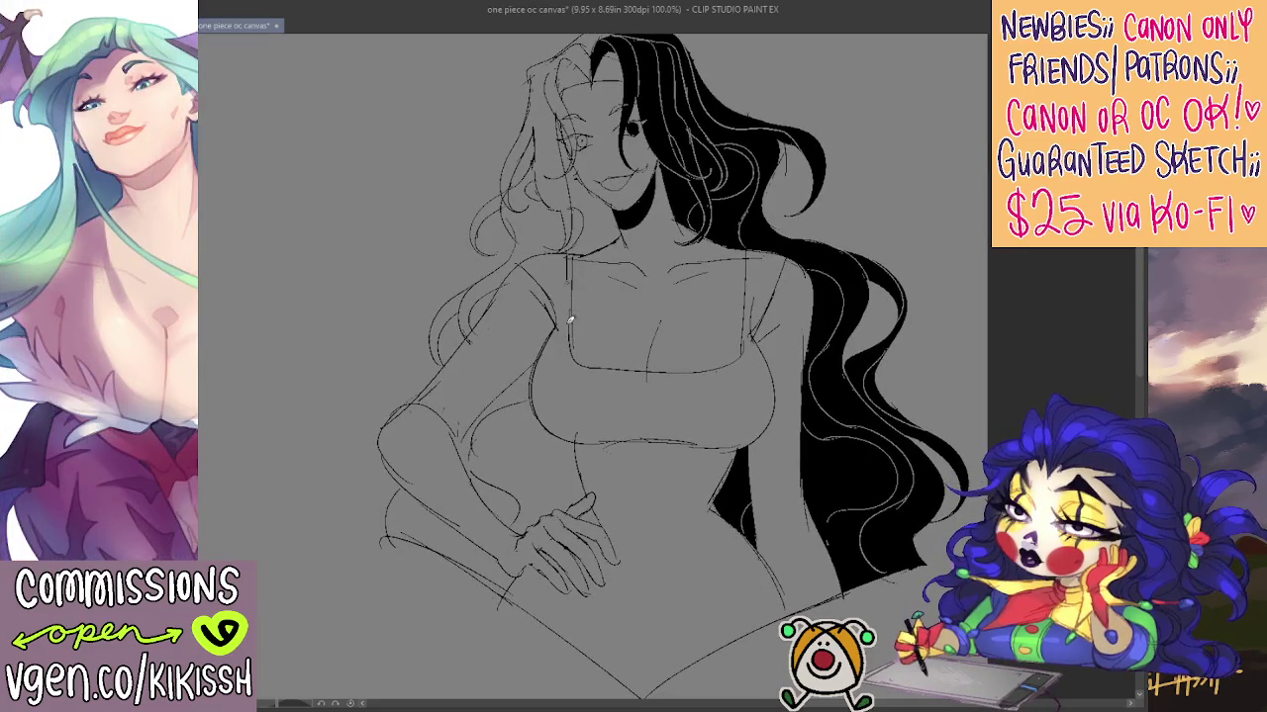
pyautogui.moveTo(624, 379); pyautogui.dragTo(724, 378)
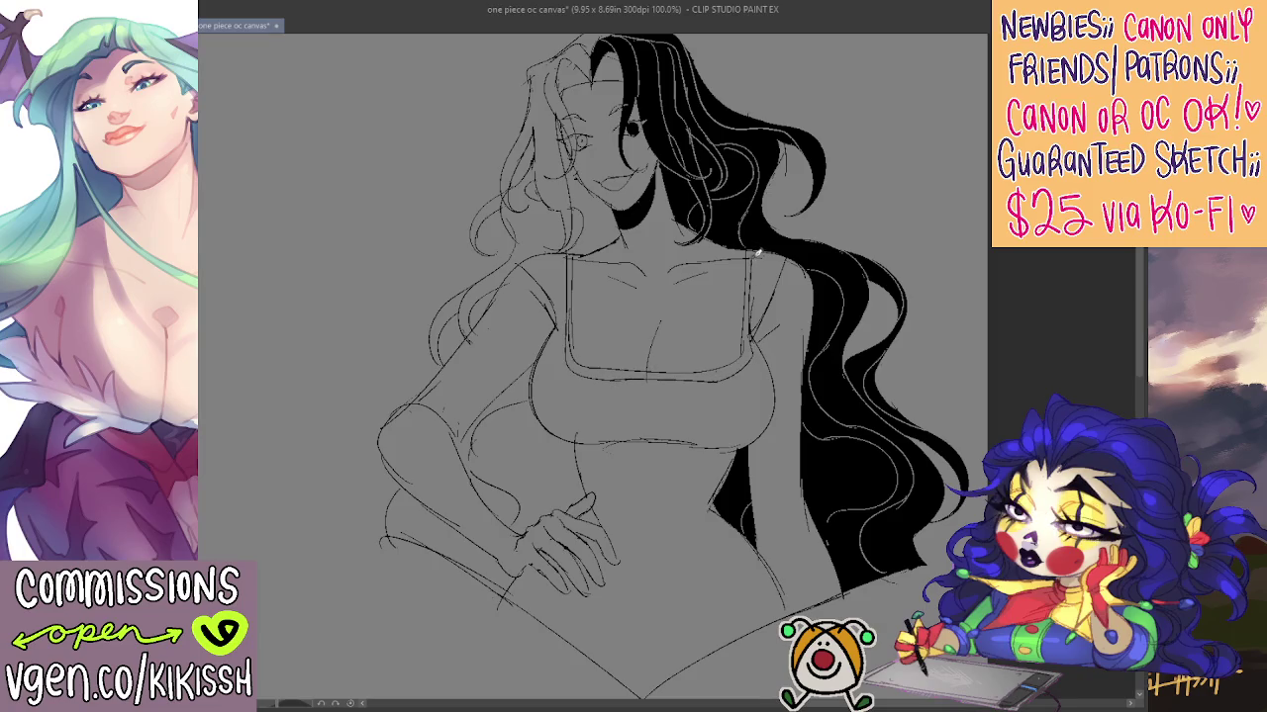
pyautogui.moveTo(712, 490); pyautogui.dragTo(731, 440)
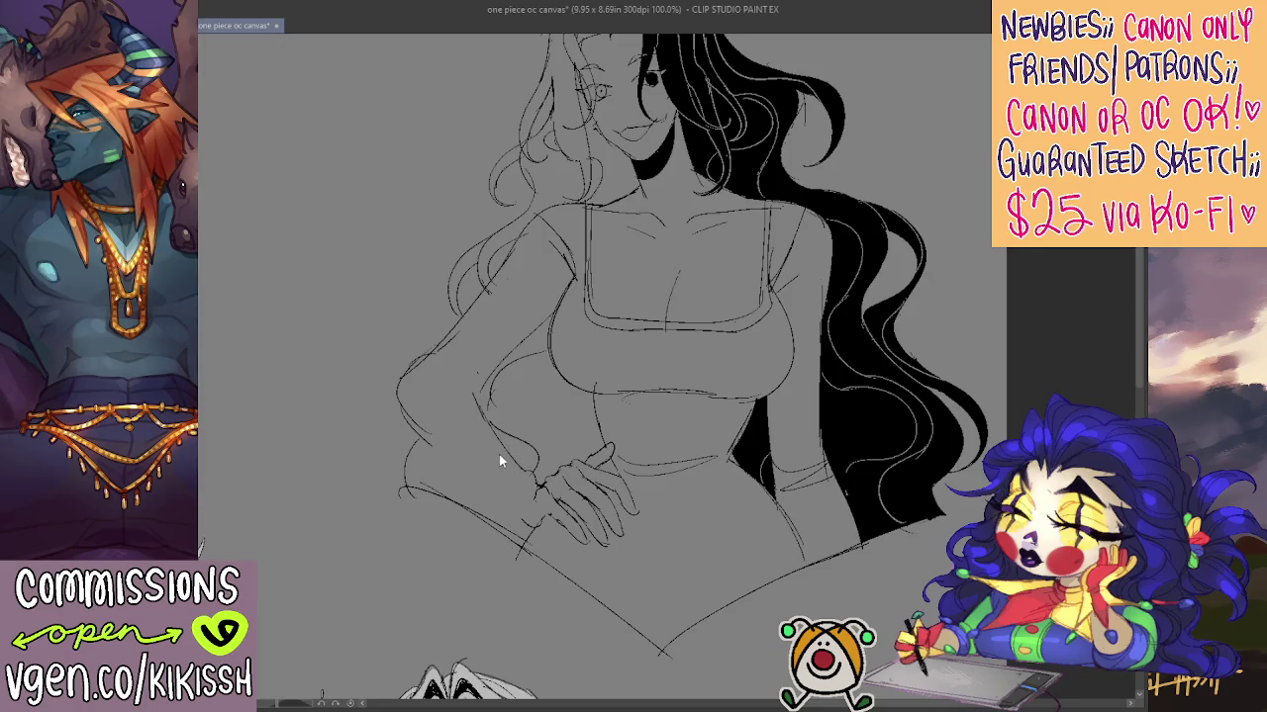
# Redraw the arm and waist lines near the hand and erase stray lines around the elbow
pyautogui.moveTo(472, 394)
pyautogui.mouseDown()
pyautogui.moveTo(495, 439)
pyautogui.moveTo(542, 483)
pyautogui.moveTo(540, 499)
pyautogui.mouseUp()
pyautogui.moveTo(520, 518); pyautogui.dragTo(512, 486)
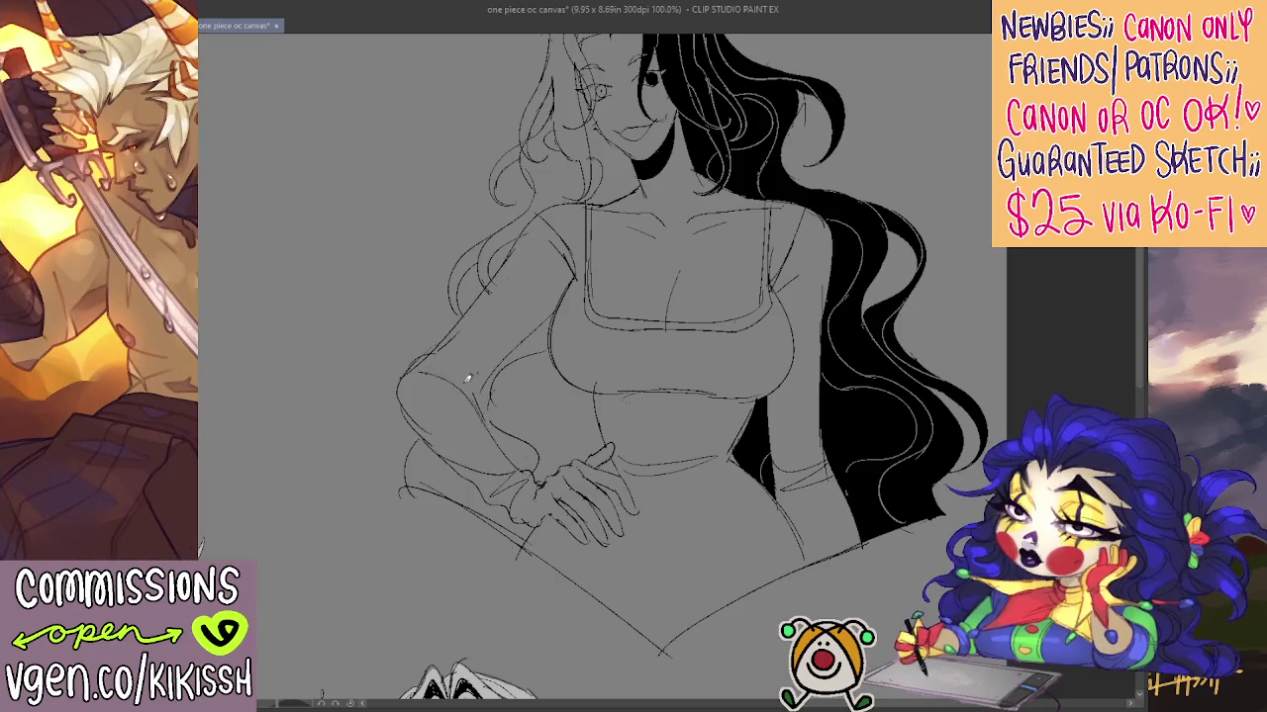
pyautogui.moveTo(452, 349); pyautogui.dragTo(483, 402)
pyautogui.moveTo(844, 421); pyautogui.dragTo(852, 485)
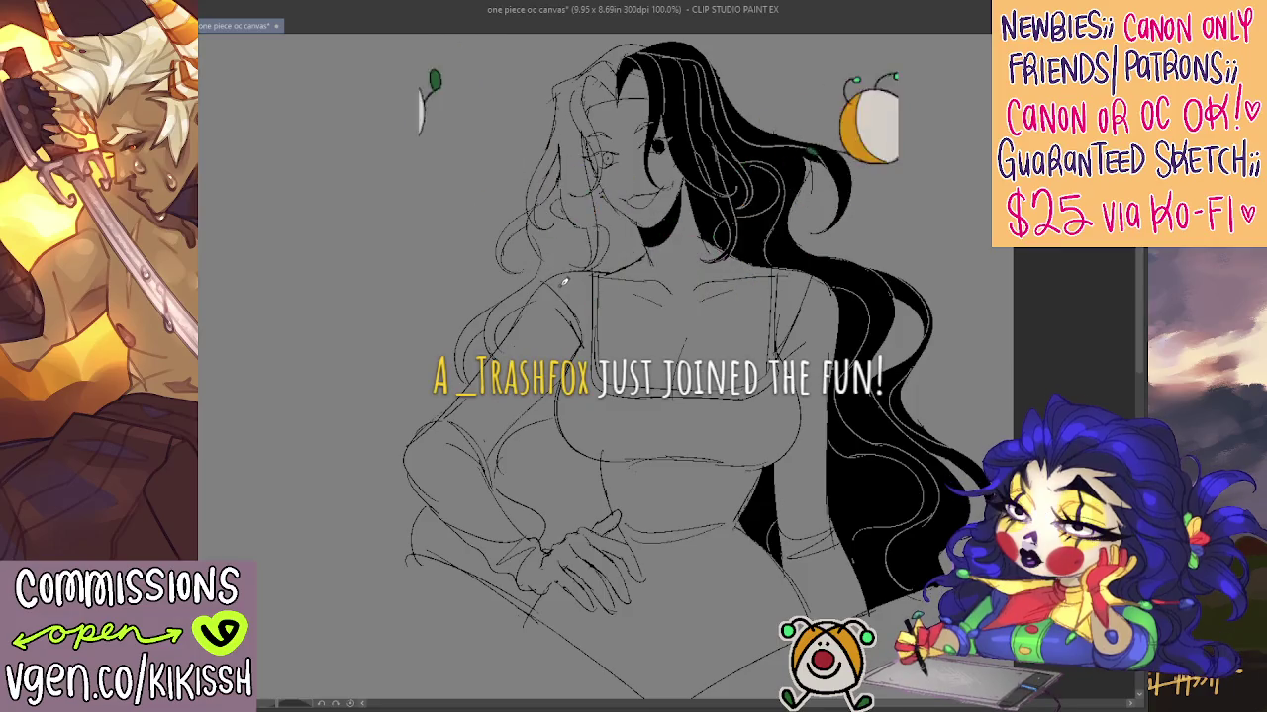
# Mirror the canvas to check proportions, flip it back, and begin a lasso around the head
pyautogui.press('h')
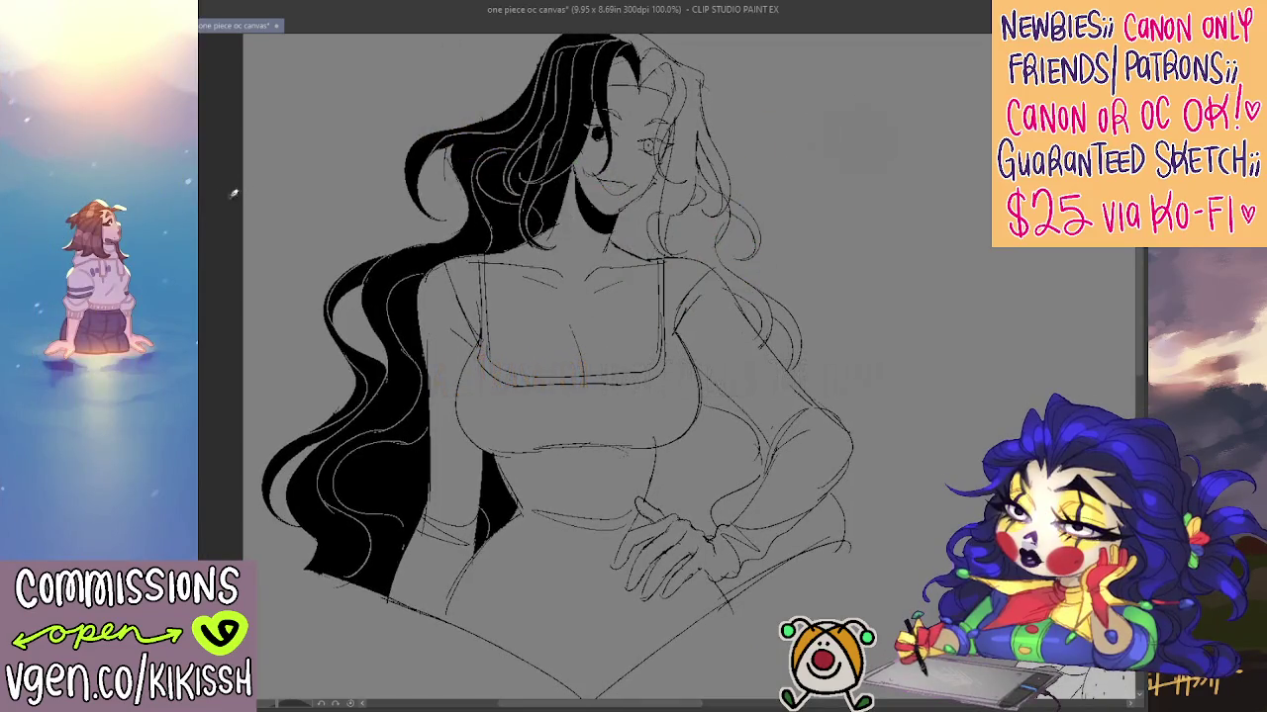
pyautogui.press('h')
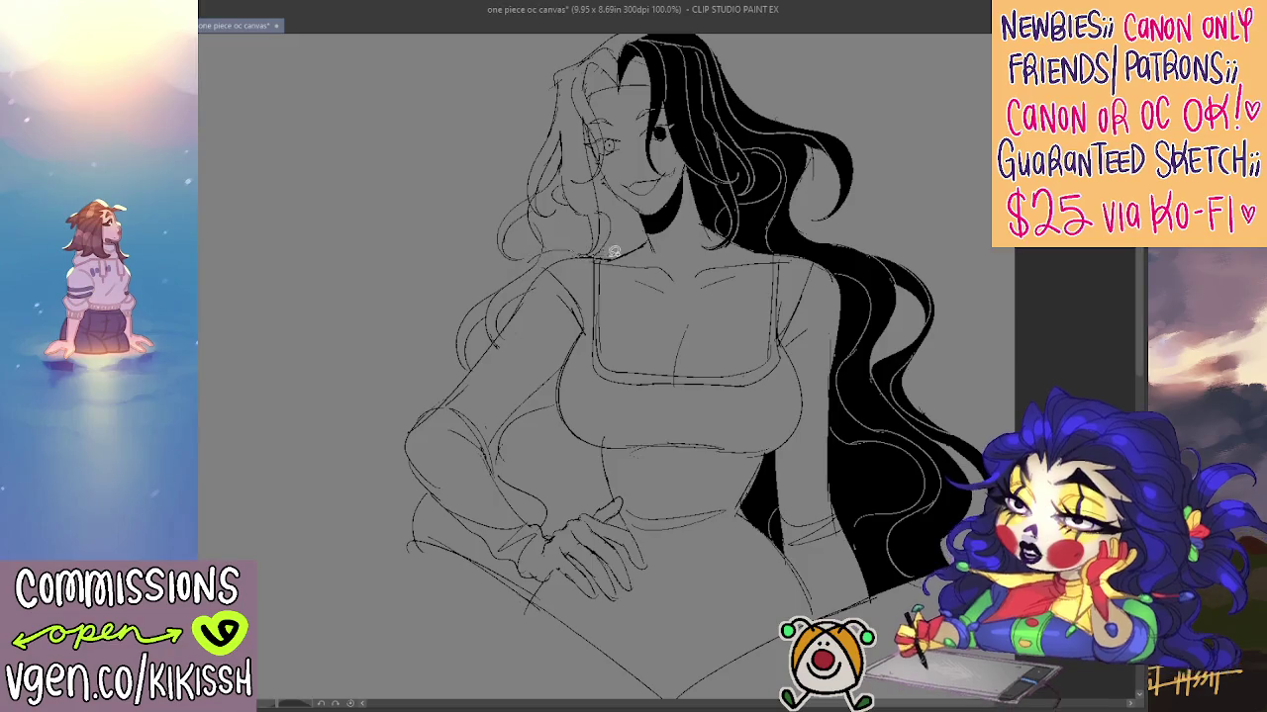
pyautogui.moveTo(742, 251); pyautogui.dragTo(781, 42)
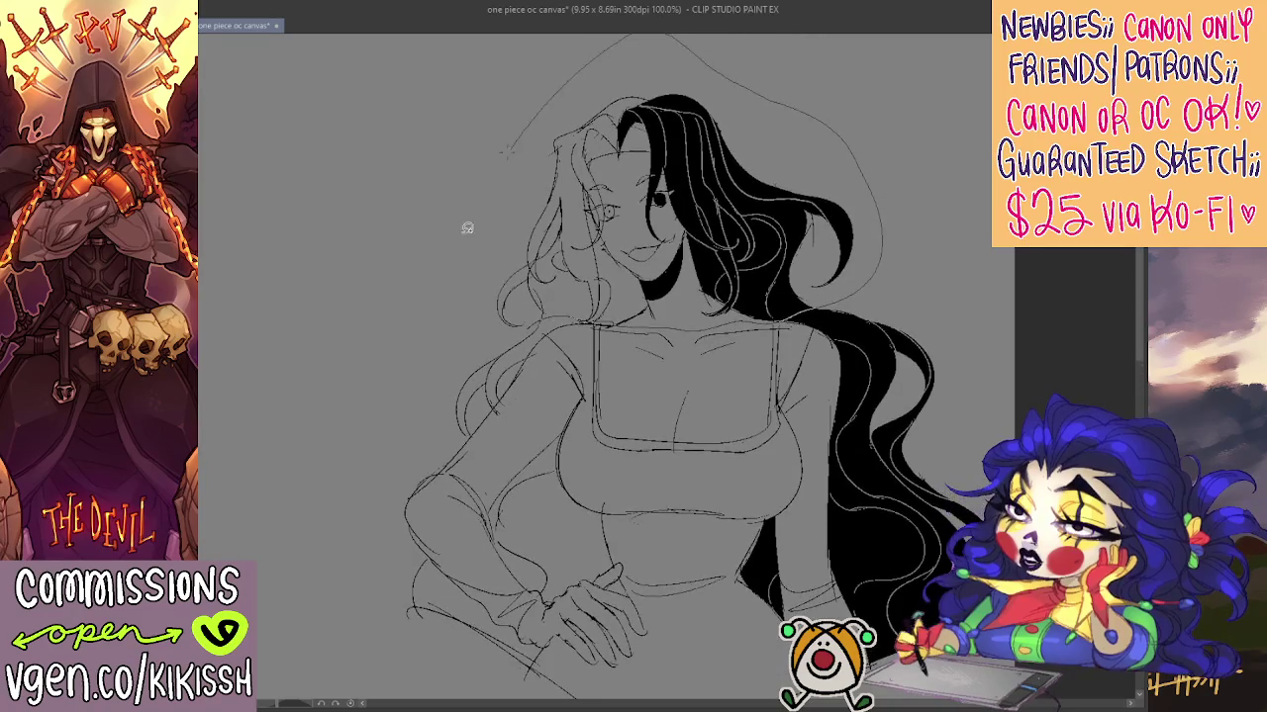
# Close the lasso around head and hair, nudge it slightly right, and deselect
pyautogui.moveTo(660, 15); pyautogui.dragTo(519, 327)
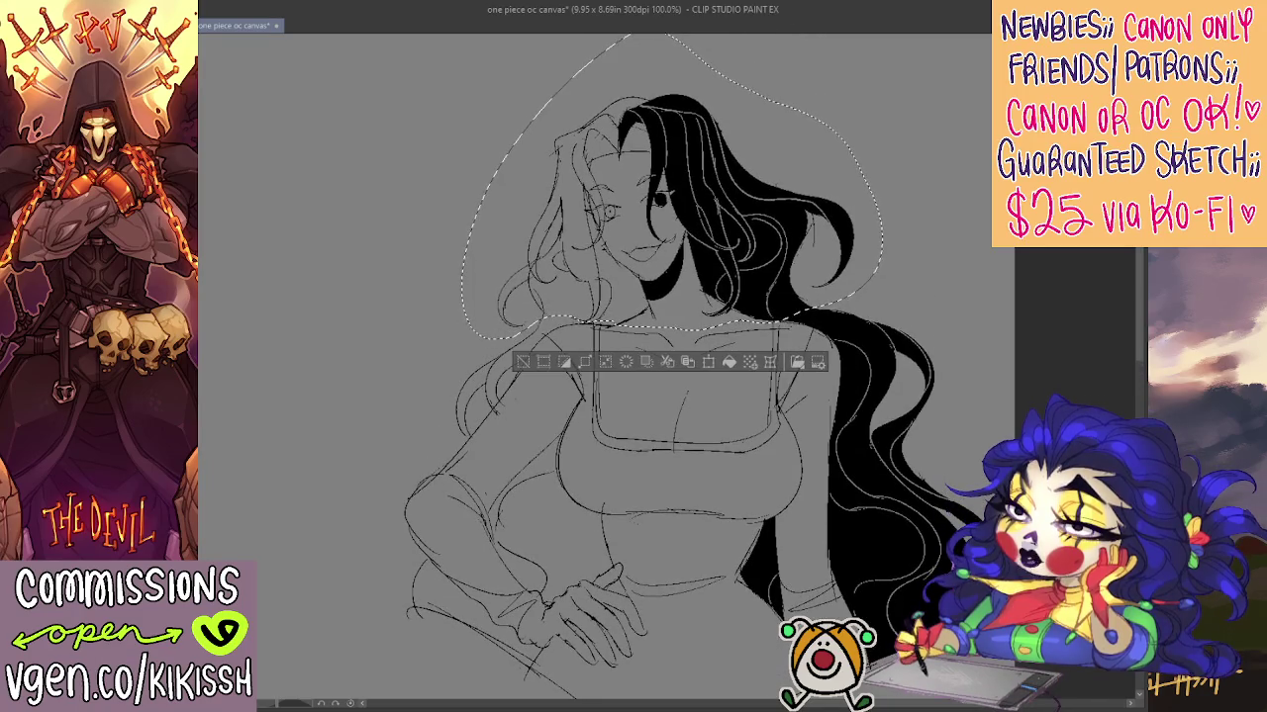
pyautogui.moveTo(673, 198); pyautogui.dragTo(678, 198)
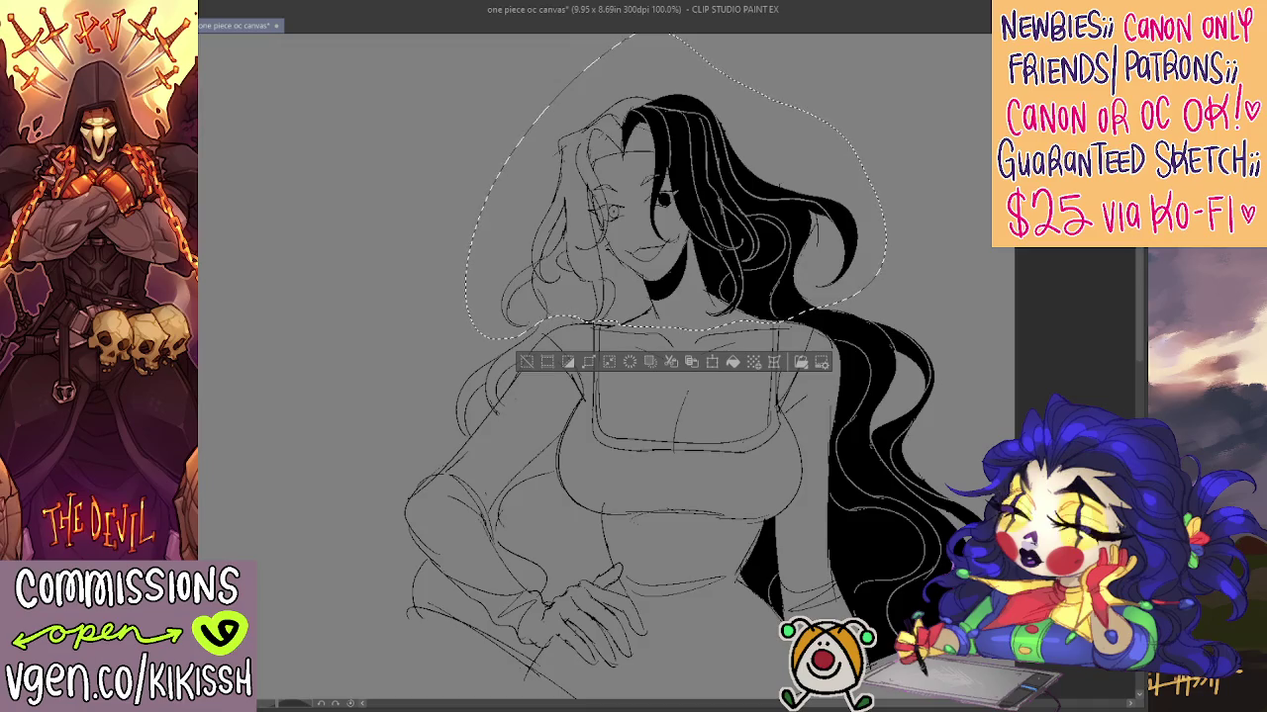
pyautogui.hotkey('ctrl', 'd')
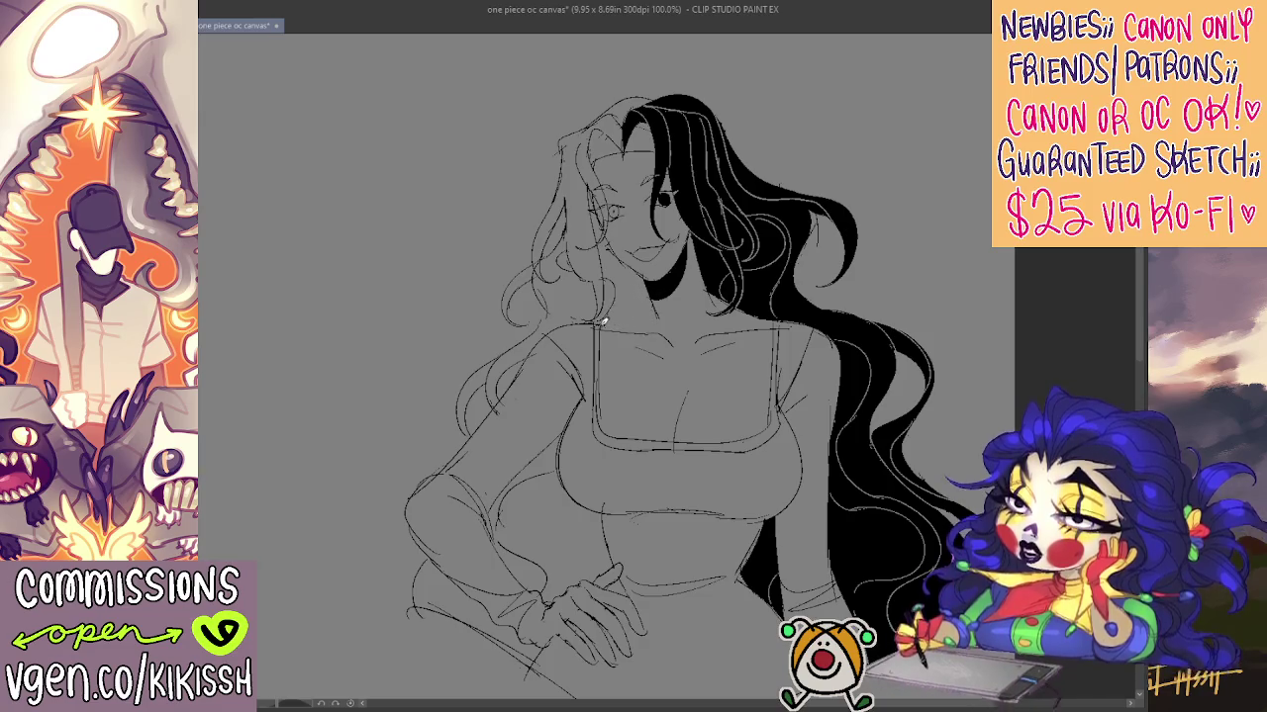
# Extend the black hair fill beside the neck and scroll down to the top's band
pyautogui.moveTo(643, 289)
pyautogui.mouseDown()
pyautogui.moveTo(665, 299)
pyautogui.moveTo(661, 311)
pyautogui.mouseUp()
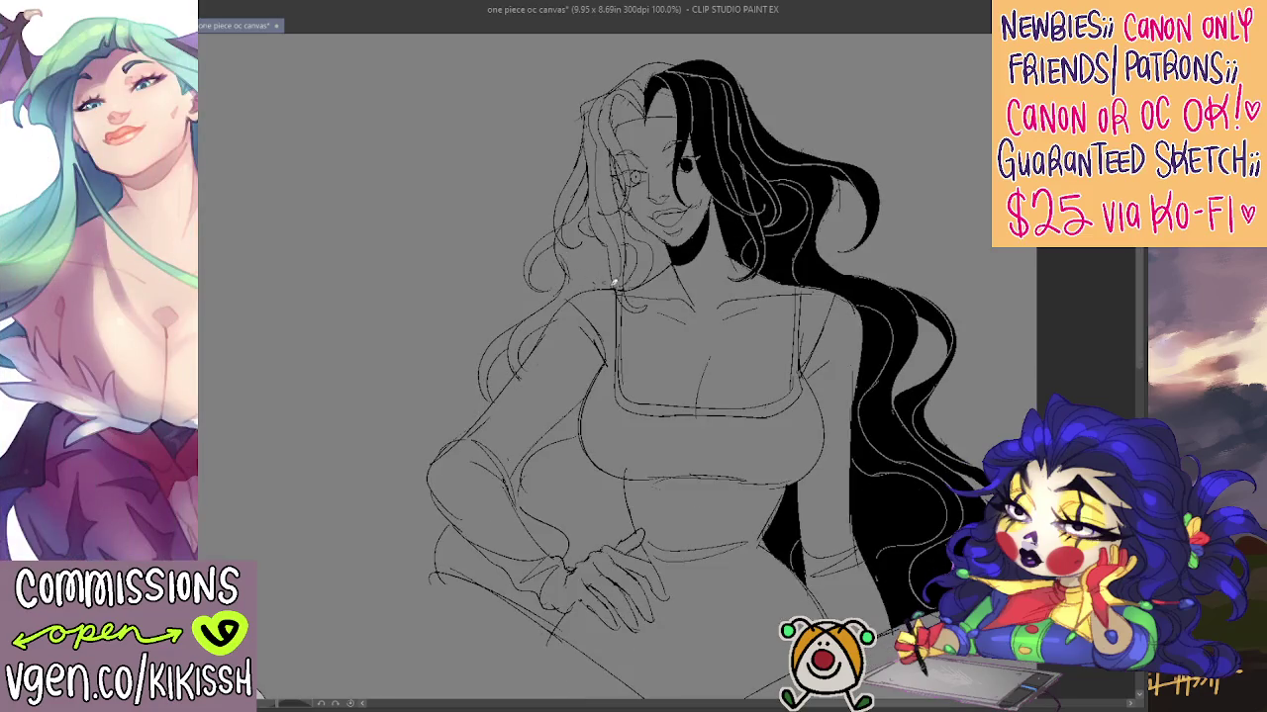
pyautogui.scroll(-2, 758, 350)
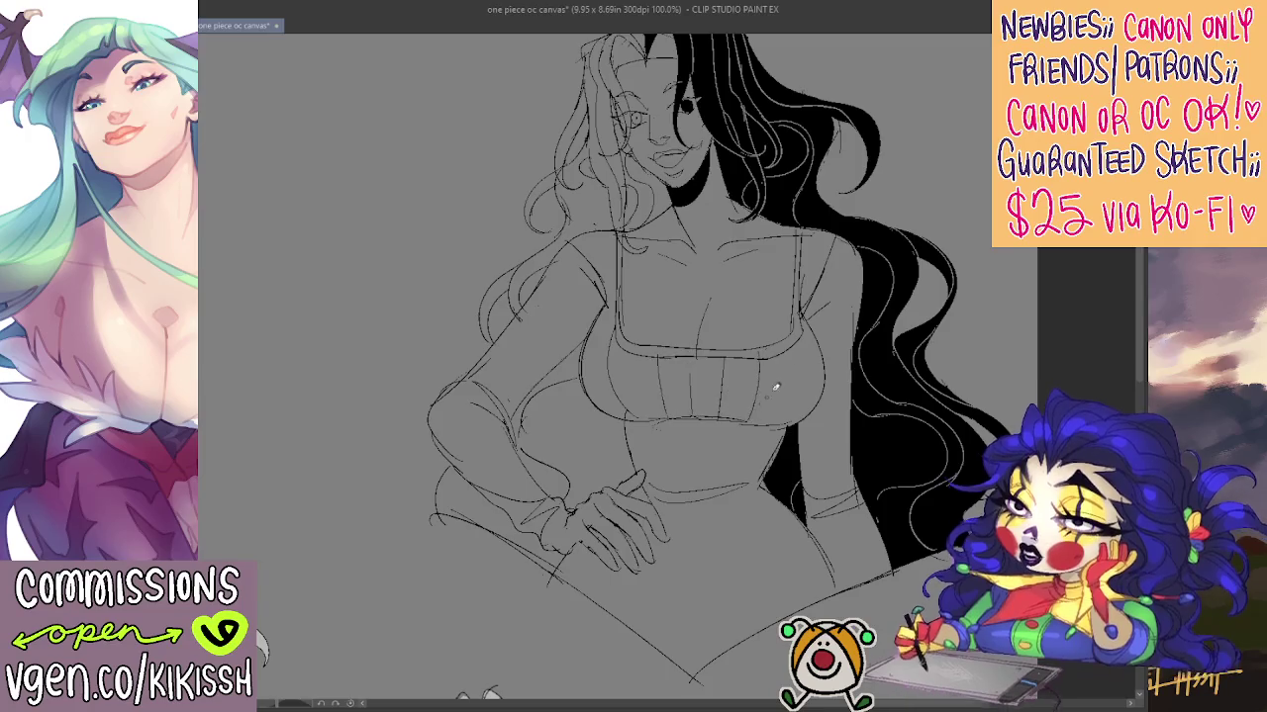
pyautogui.moveTo(786, 347)
pyautogui.mouseDown()
pyautogui.moveTo(792, 425)
pyautogui.moveTo(715, 485)
pyautogui.mouseUp()
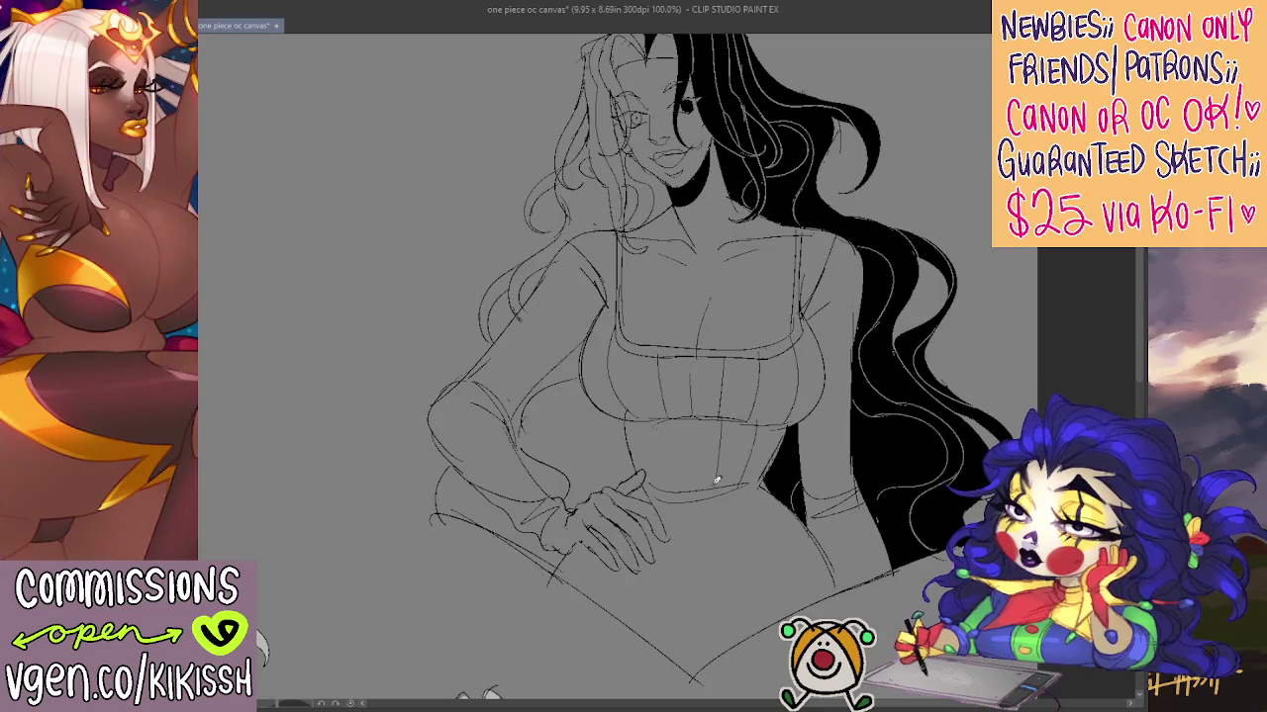
pyautogui.moveTo(671, 418); pyautogui.dragTo(661, 487)
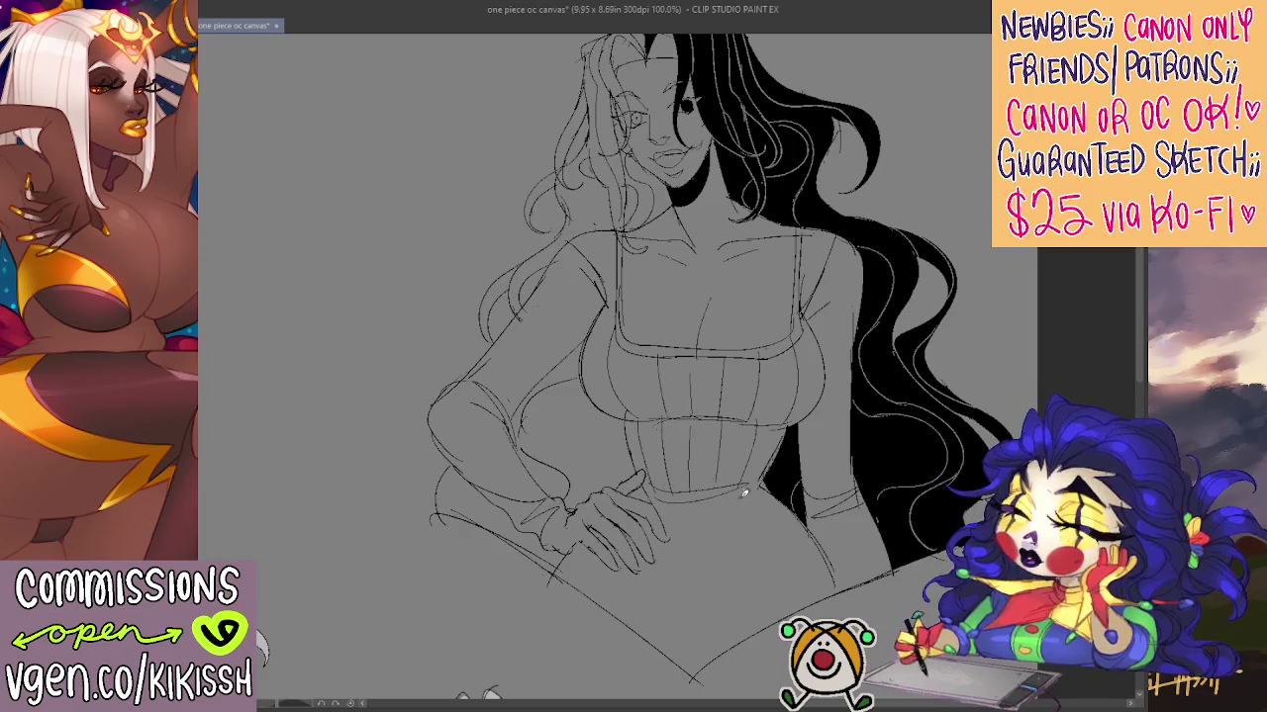
pyautogui.moveTo(729, 506); pyautogui.dragTo(754, 593)
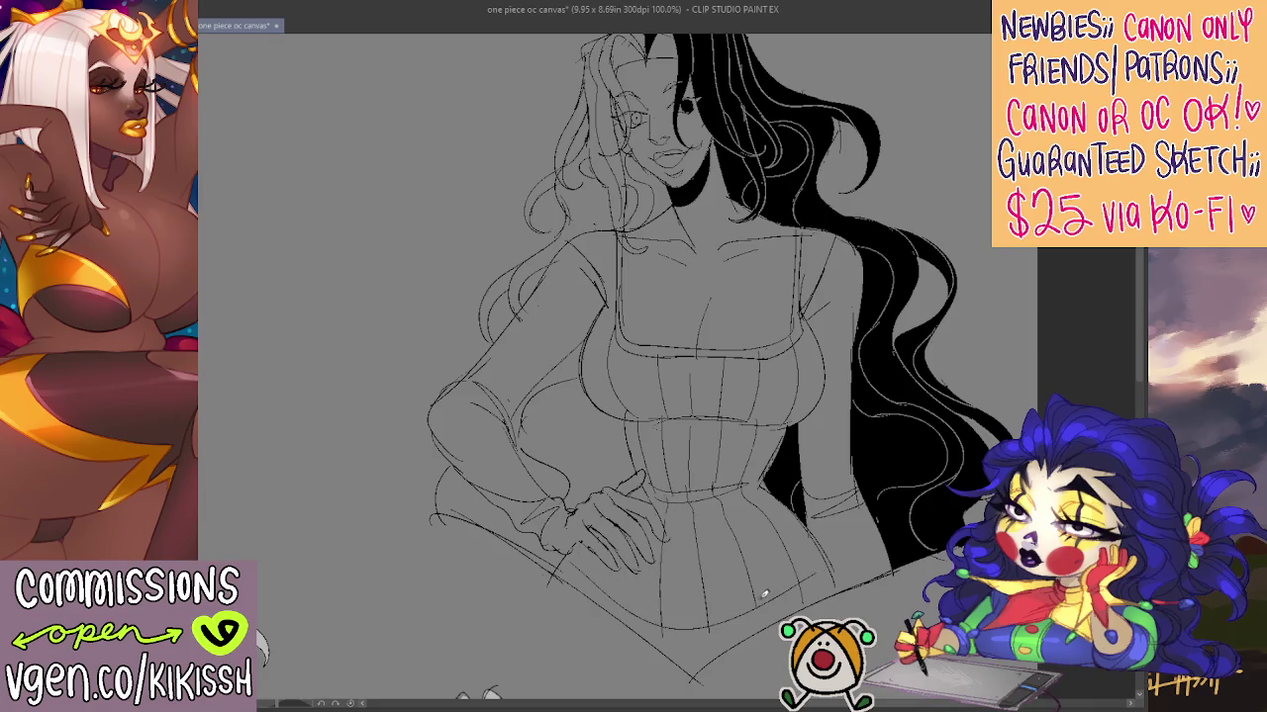
pyautogui.scroll(1, 861, 490)
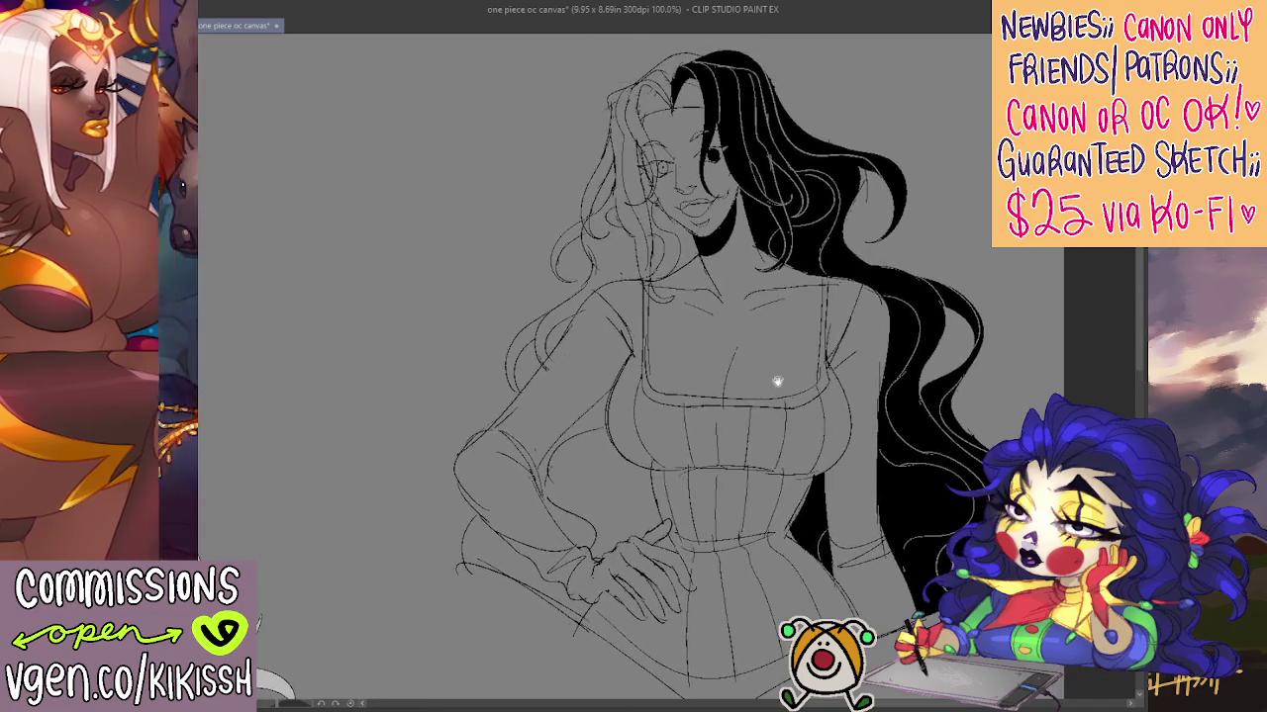
pyautogui.scroll(-1, 778, 376)
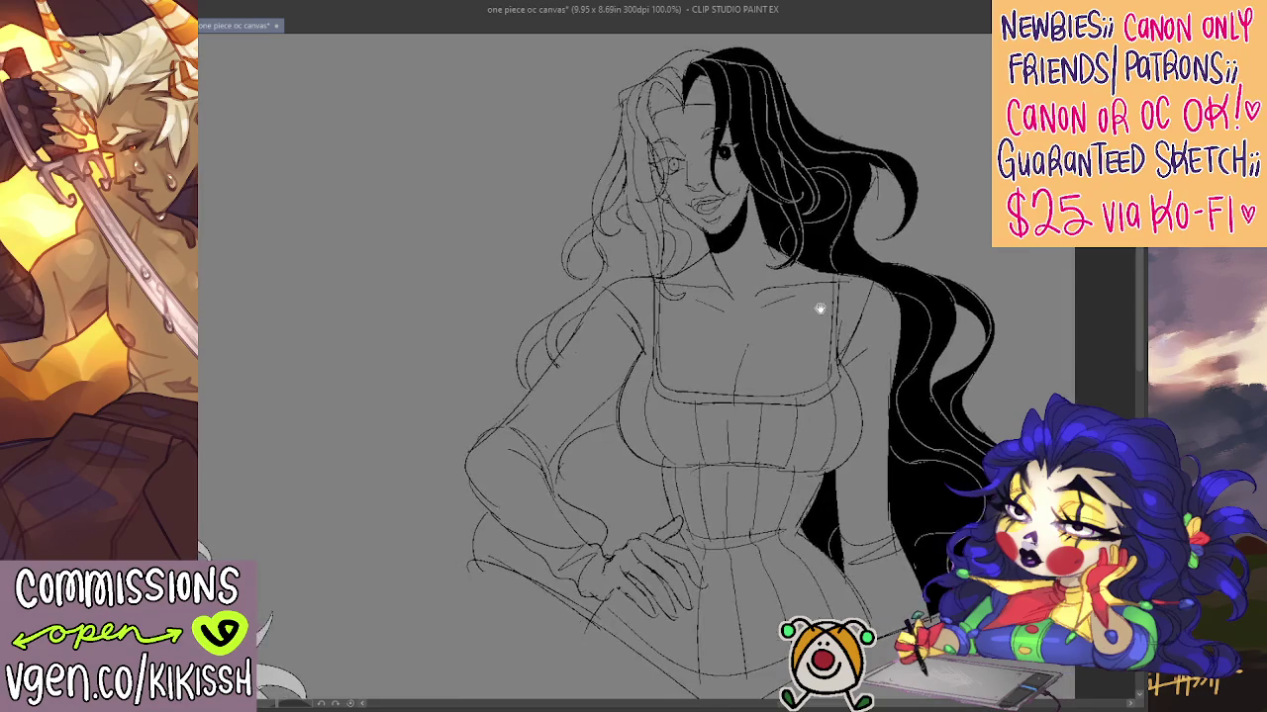
pyautogui.moveTo(819, 308); pyautogui.dragTo(883, 317)
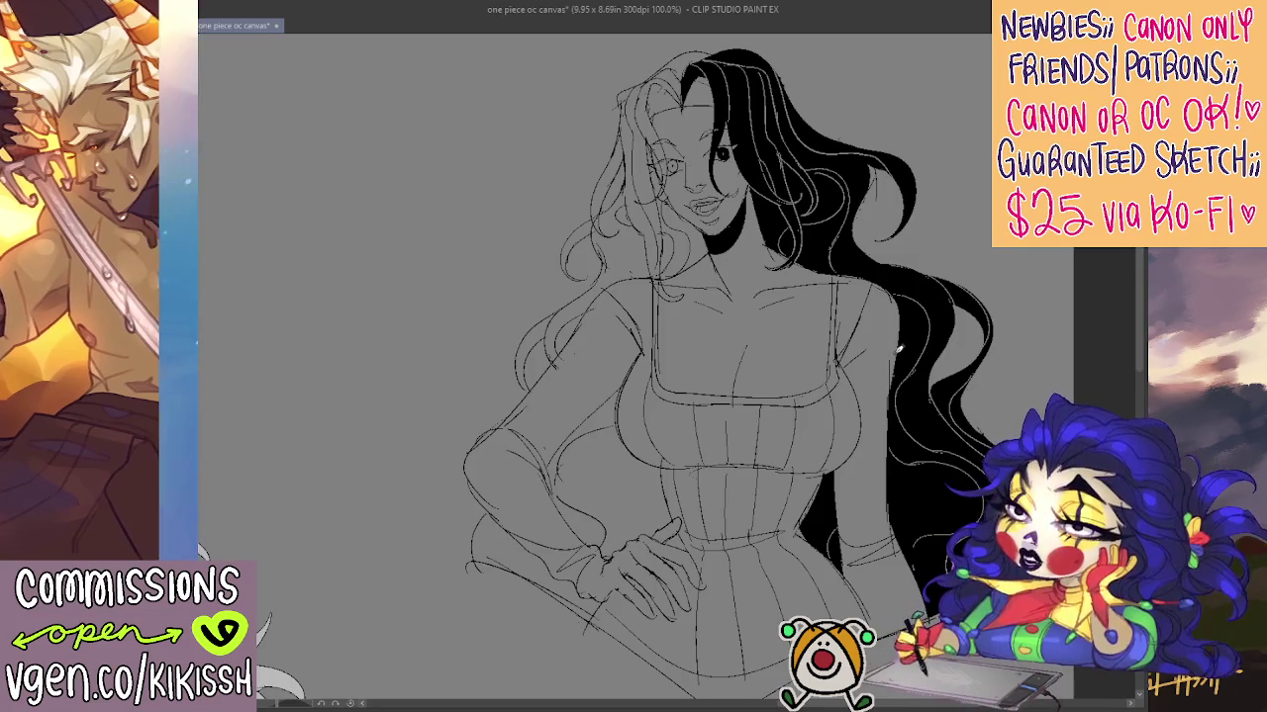
pyautogui.moveTo(898, 348)
pyautogui.mouseDown()
pyautogui.moveTo(774, 374)
pyautogui.moveTo(792, 346)
pyautogui.moveTo(752, 361)
pyautogui.mouseUp()
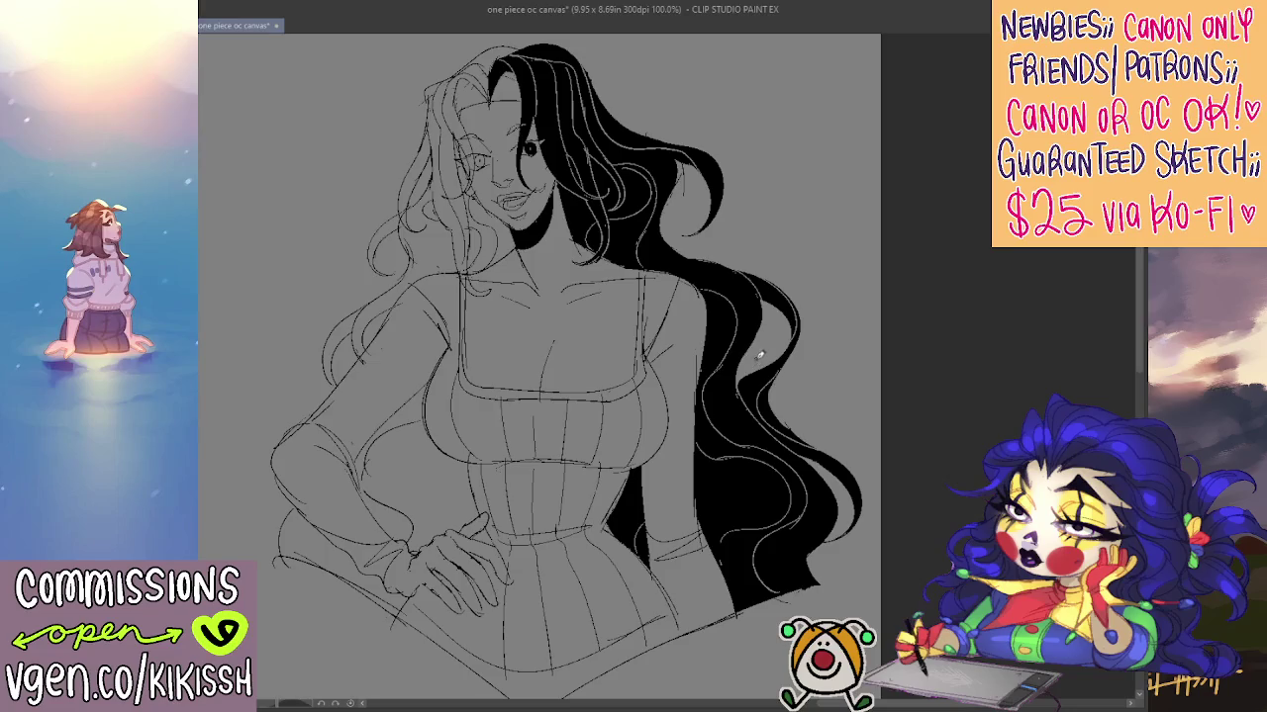
pyautogui.moveTo(749, 373)
pyautogui.mouseDown()
pyautogui.moveTo(986, 401)
pyautogui.moveTo(760, 386)
pyautogui.mouseUp()
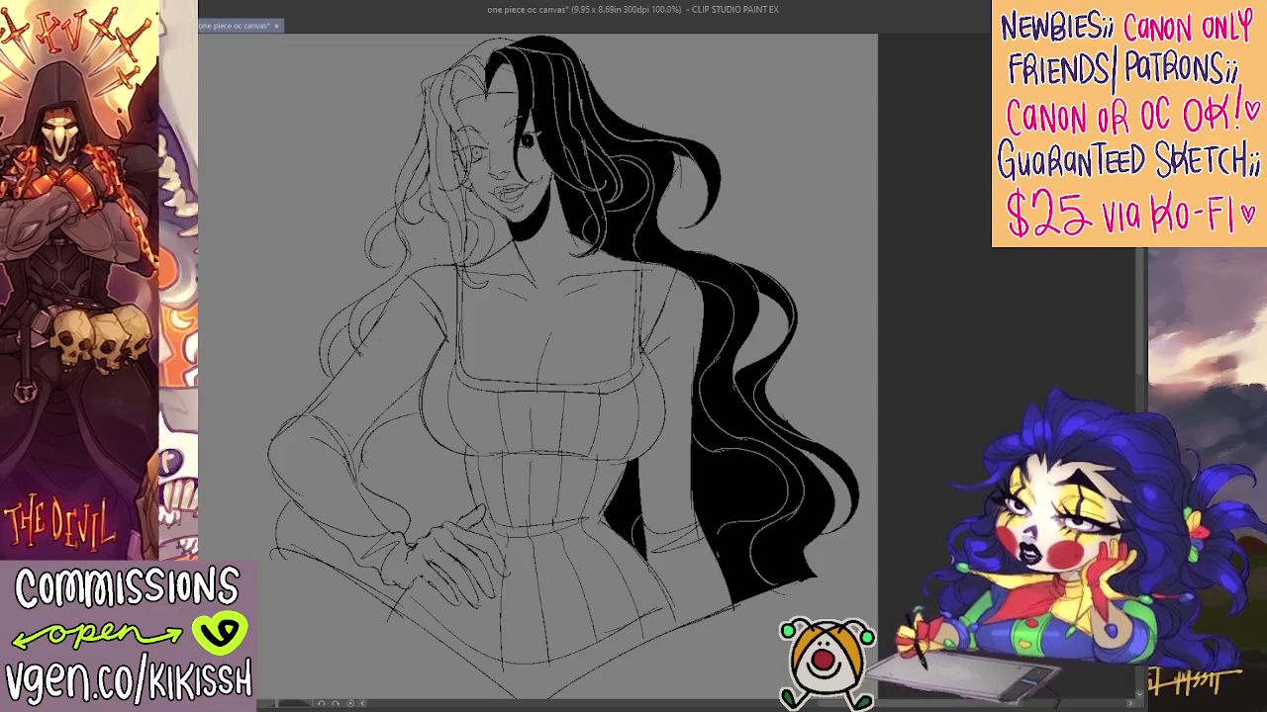
# Zoom in three levels to inspect the strap and neckline, then bring the face back into view
pyautogui.hotkey('ctrl', '+')
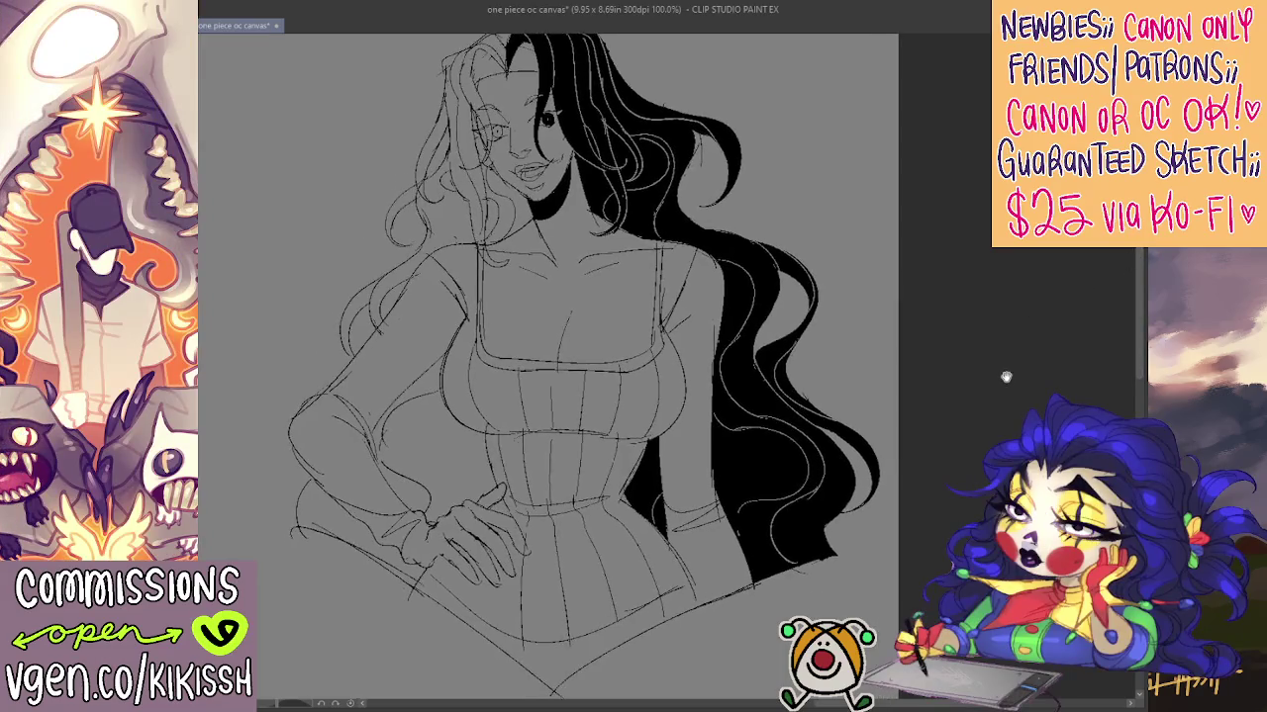
pyautogui.hotkey('ctrl', '+')
pyautogui.hotkey('ctrl', '+')
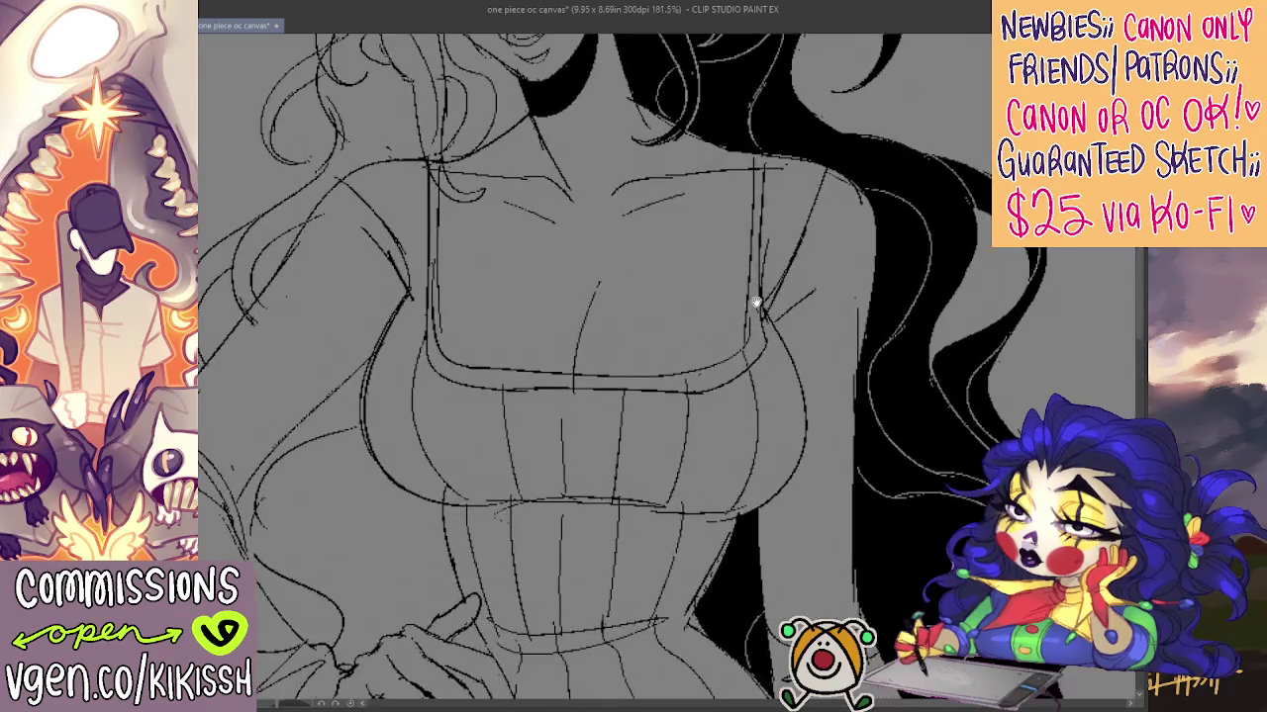
pyautogui.hotkey('ctrl', '+')
pyautogui.hotkey('ctrl', '+')
pyautogui.hotkey('ctrl', '+')
pyautogui.scroll(1, 744, 368)
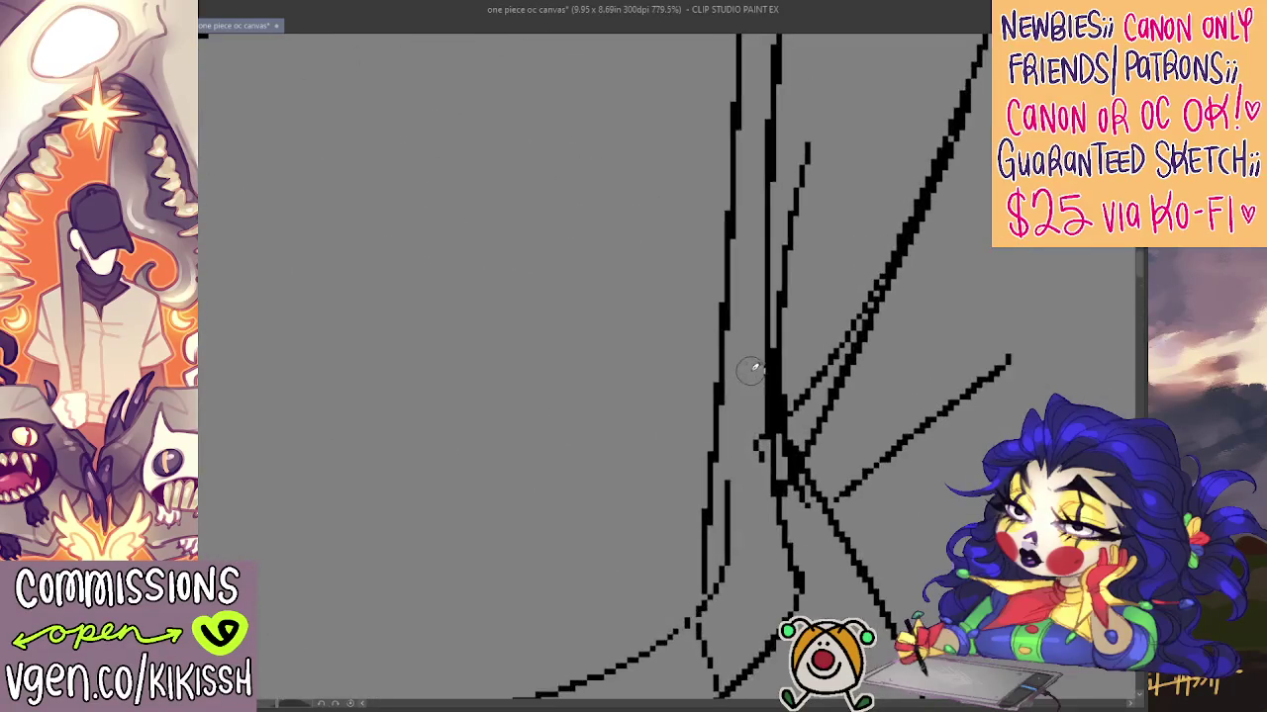
pyautogui.scroll(1, 744, 368)
pyautogui.scroll(-1, 794, 369)
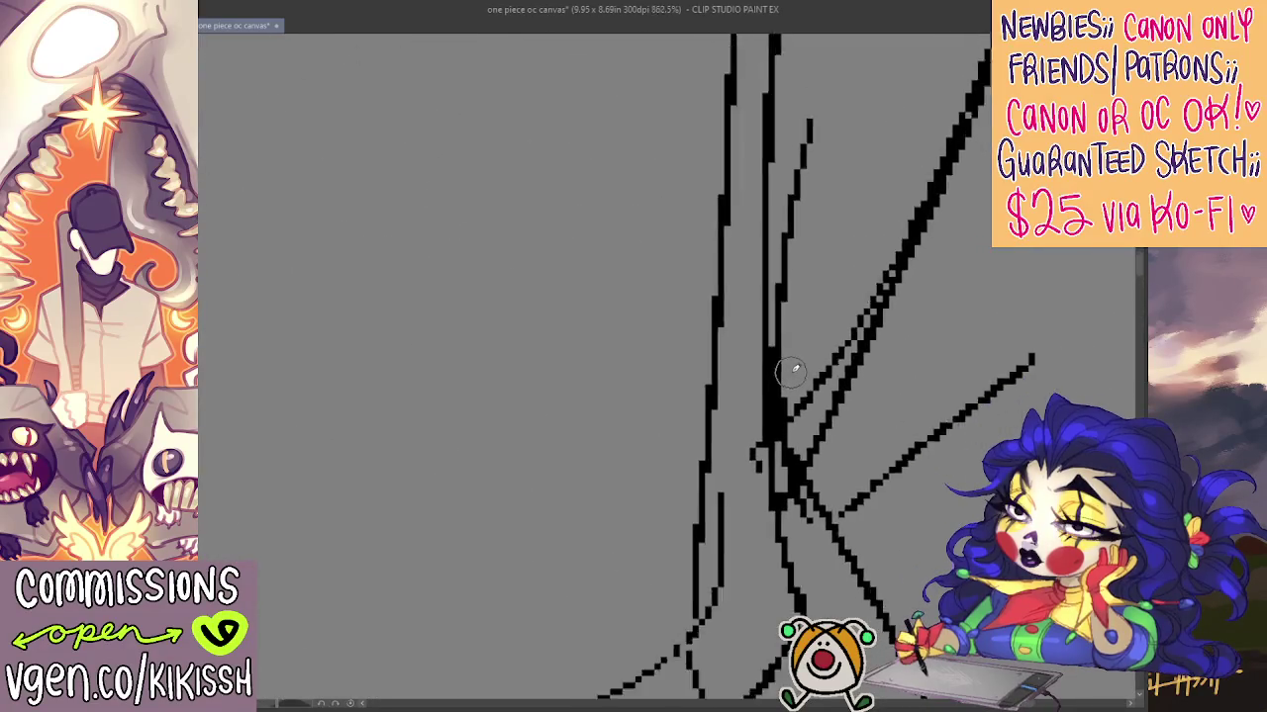
pyautogui.scroll(-2, 795, 369)
pyautogui.scroll(-1, 795, 369)
pyautogui.scroll(-1, 795, 369)
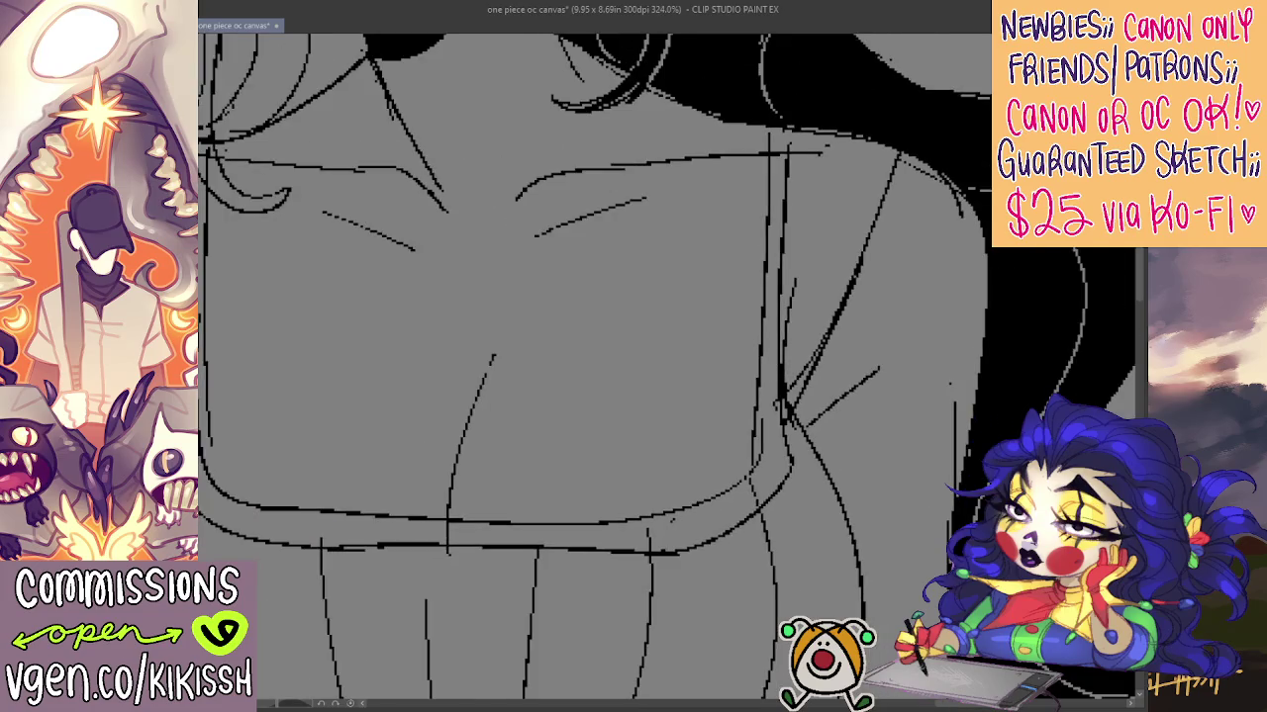
pyautogui.scroll(-2, 667, 320)
pyautogui.scroll(-2, 644, 328)
pyautogui.scroll(-1, 645, 331)
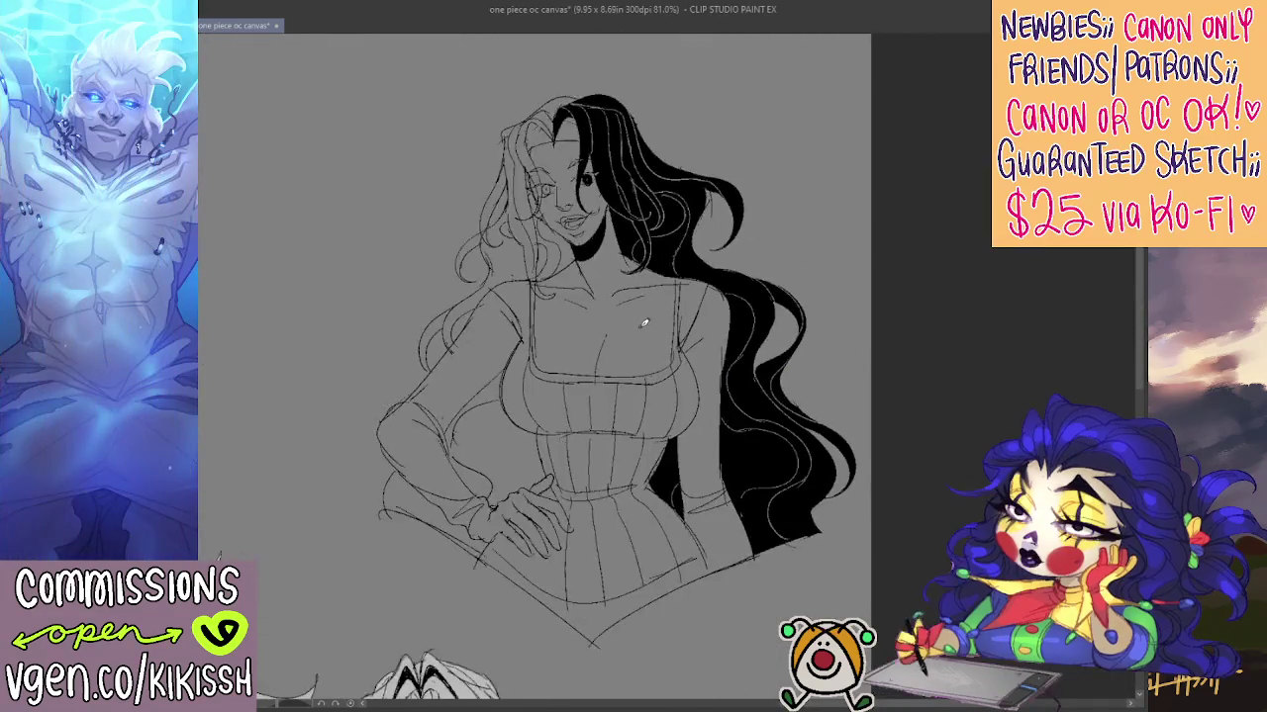
pyautogui.scroll(-3, 645, 333)
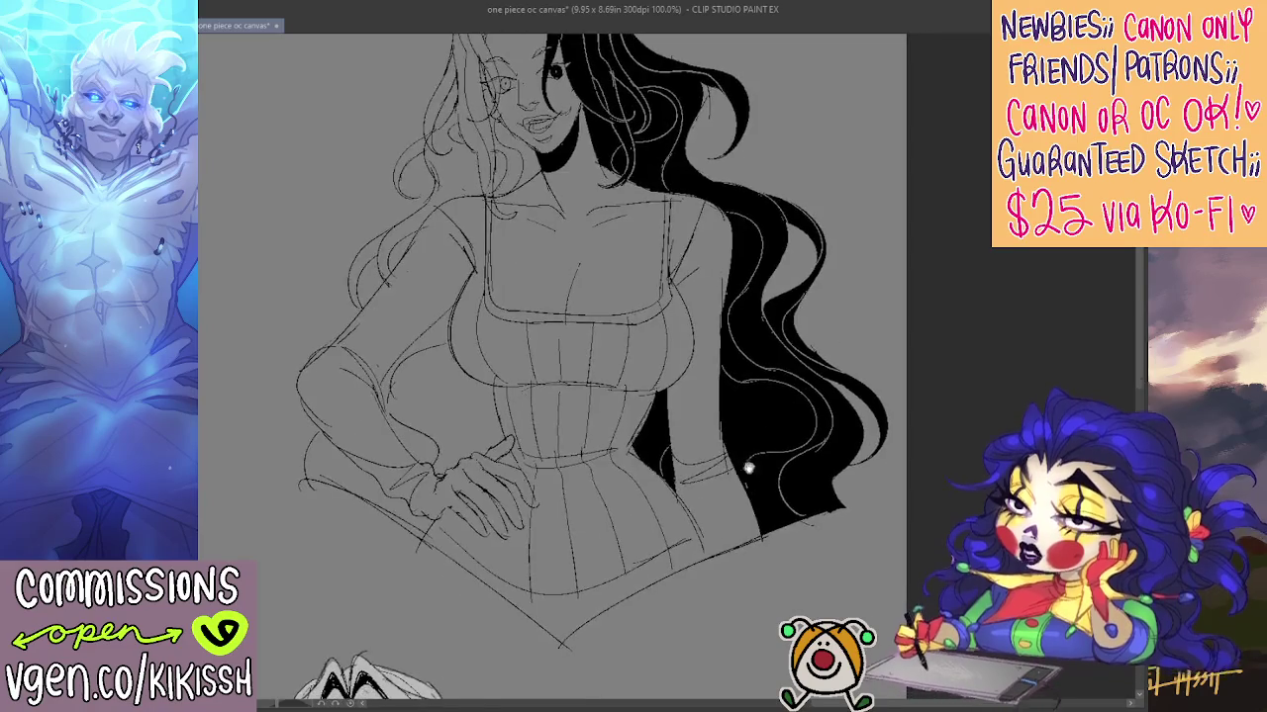
pyautogui.moveTo(760, 360)
pyautogui.mouseDown()
pyautogui.moveTo(806, 492)
pyautogui.moveTo(823, 410)
pyautogui.mouseUp()
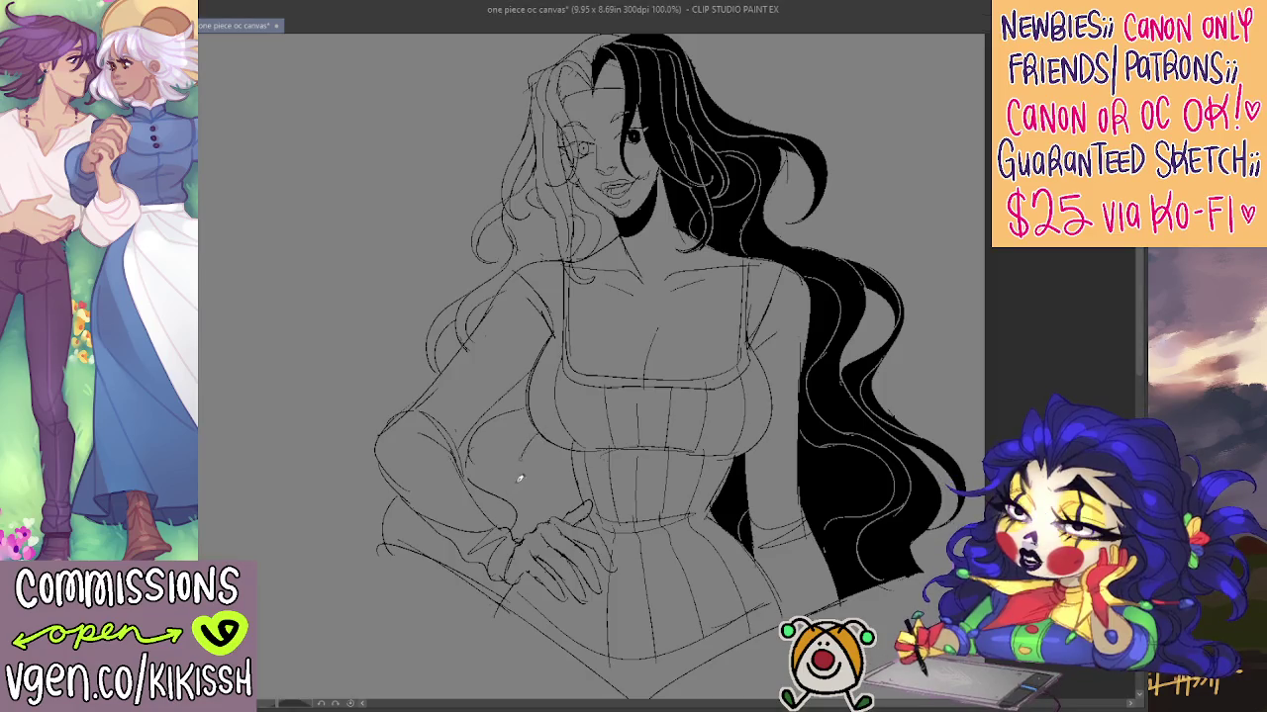
# Sketch rough strokes on the arm, waist, and just left of the elbow
pyautogui.moveTo(517, 457)
pyautogui.mouseDown()
pyautogui.moveTo(551, 535)
pyautogui.moveTo(535, 424)
pyautogui.mouseUp()
pyautogui.hotkey('ctrl', 'z')
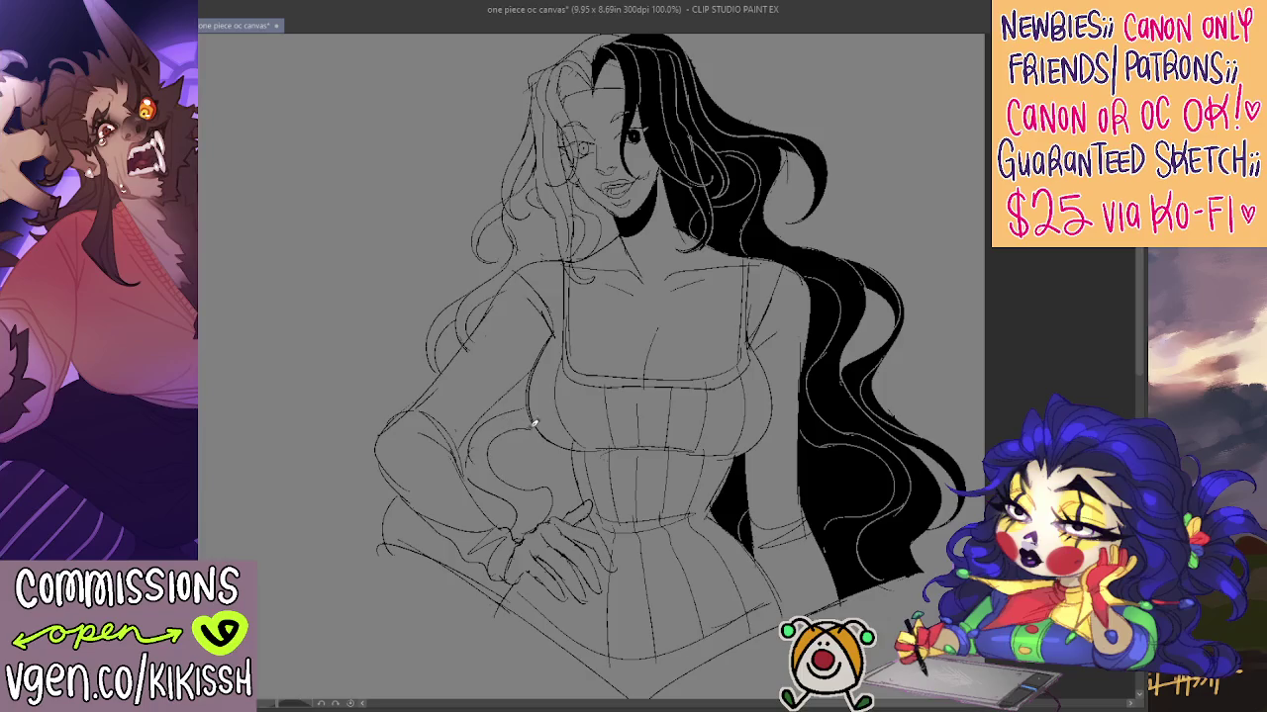
pyautogui.moveTo(447, 557); pyautogui.dragTo(431, 535)
pyautogui.moveTo(384, 473); pyautogui.dragTo(337, 523)
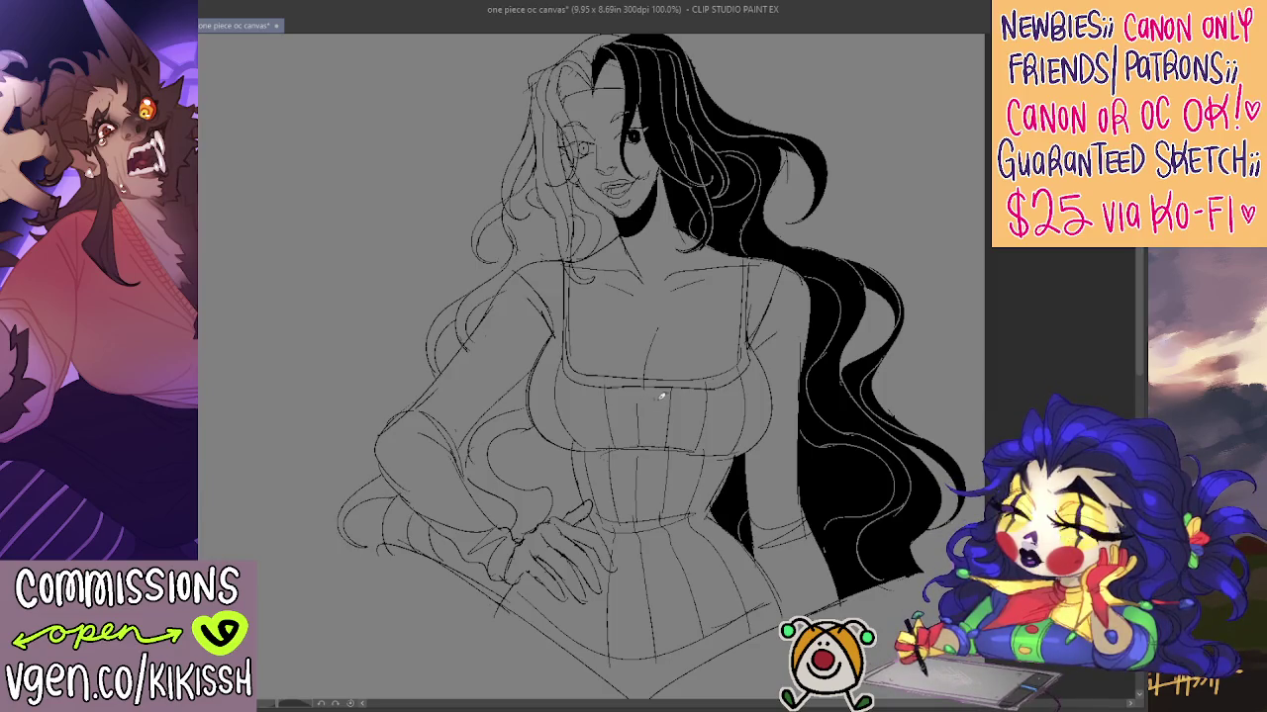
pyautogui.scroll(3, 656, 376)
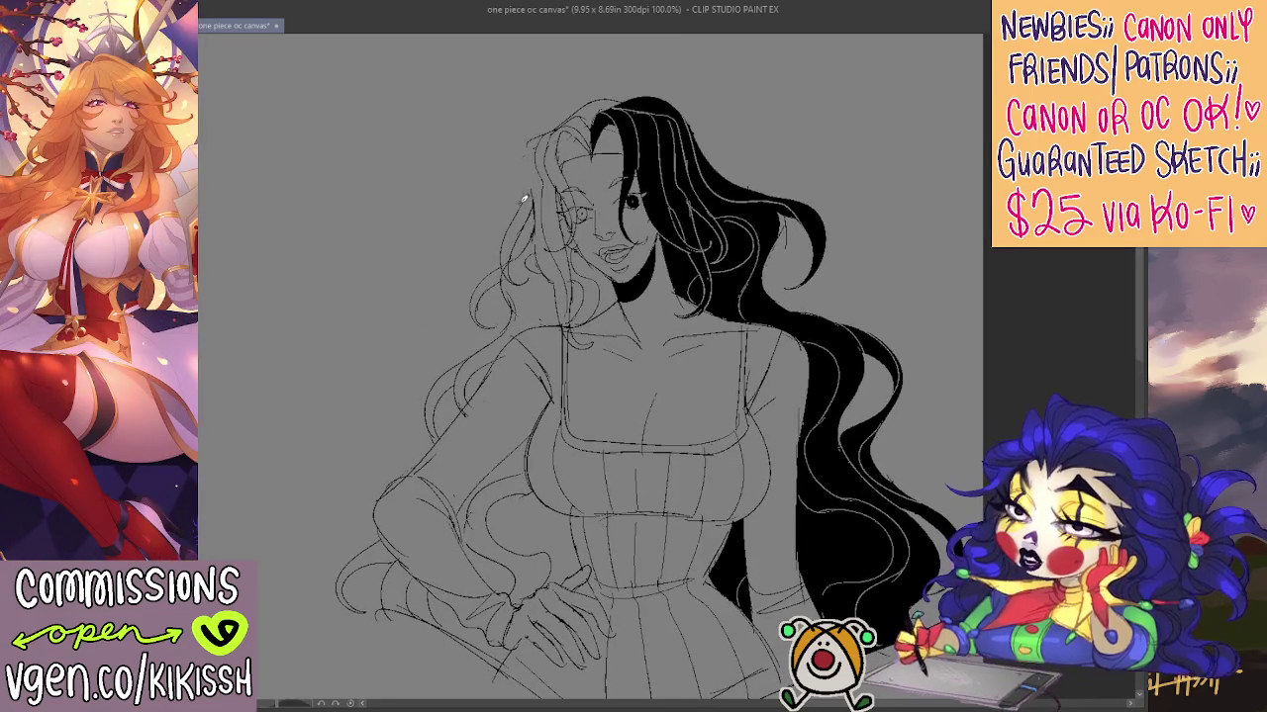
# Refine the hair's left contour and add light strokes around the forehead
pyautogui.moveTo(519, 203)
pyautogui.mouseDown()
pyautogui.moveTo(535, 131)
pyautogui.moveTo(590, 123)
pyautogui.moveTo(604, 136)
pyautogui.mouseUp()
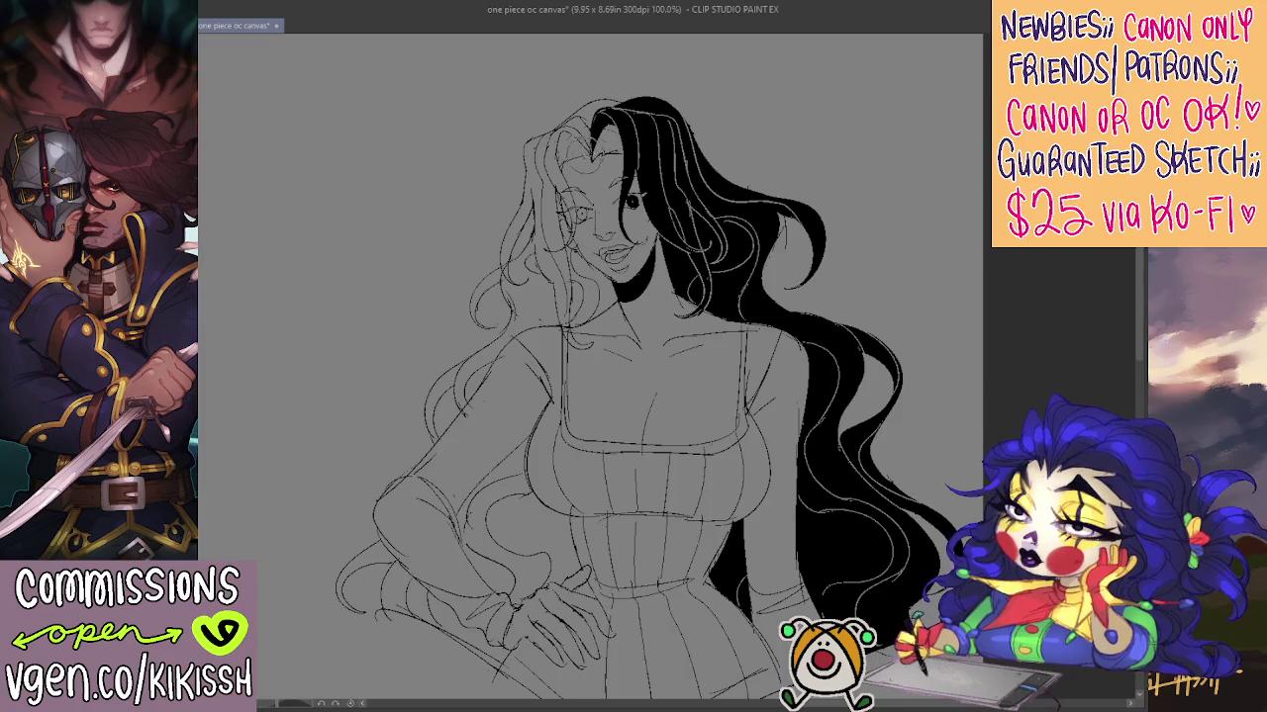
pyautogui.moveTo(593, 141)
pyautogui.mouseDown()
pyautogui.moveTo(579, 173)
pyautogui.moveTo(613, 163)
pyautogui.mouseUp()
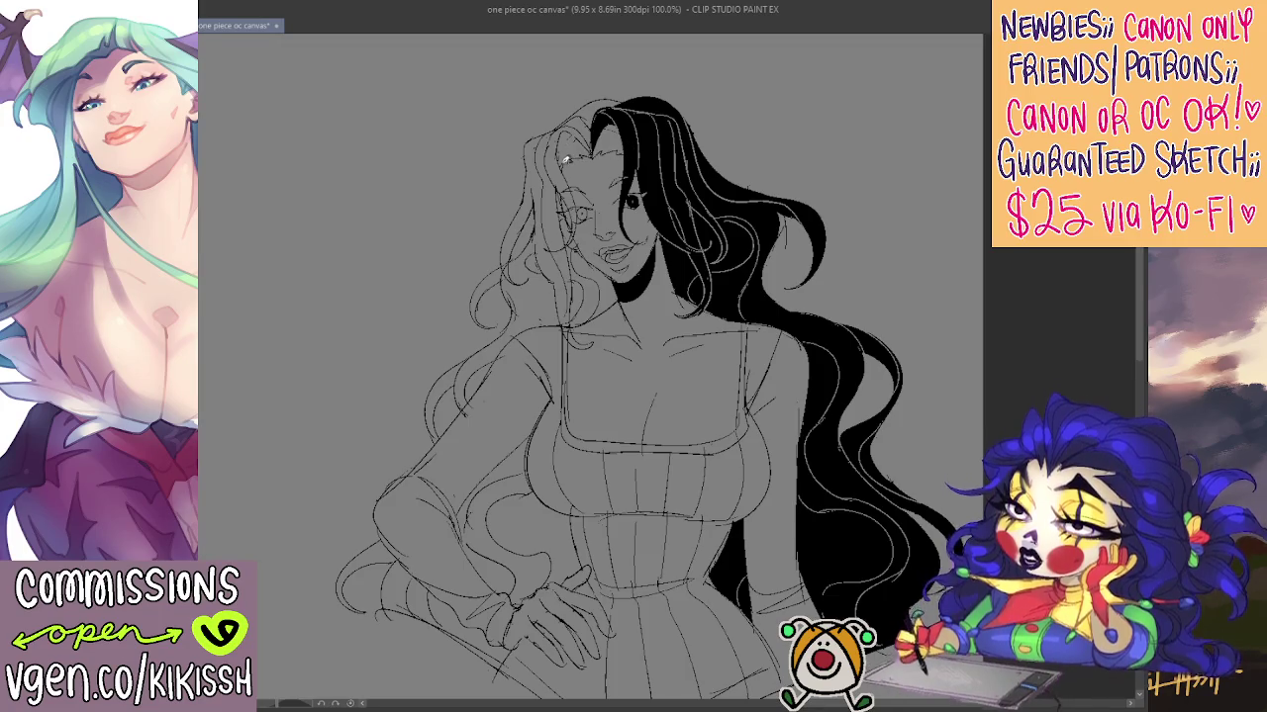
pyautogui.moveTo(565, 157); pyautogui.dragTo(535, 58)
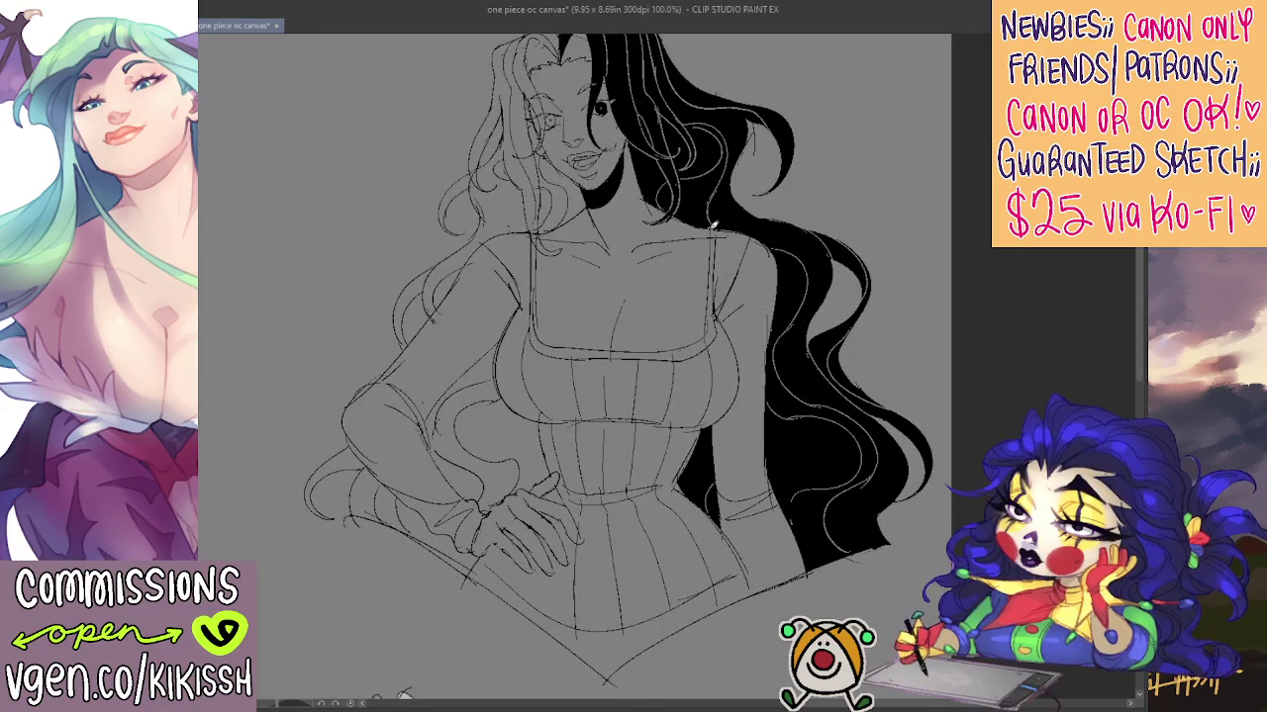
pyautogui.moveTo(734, 283); pyautogui.dragTo(709, 259)
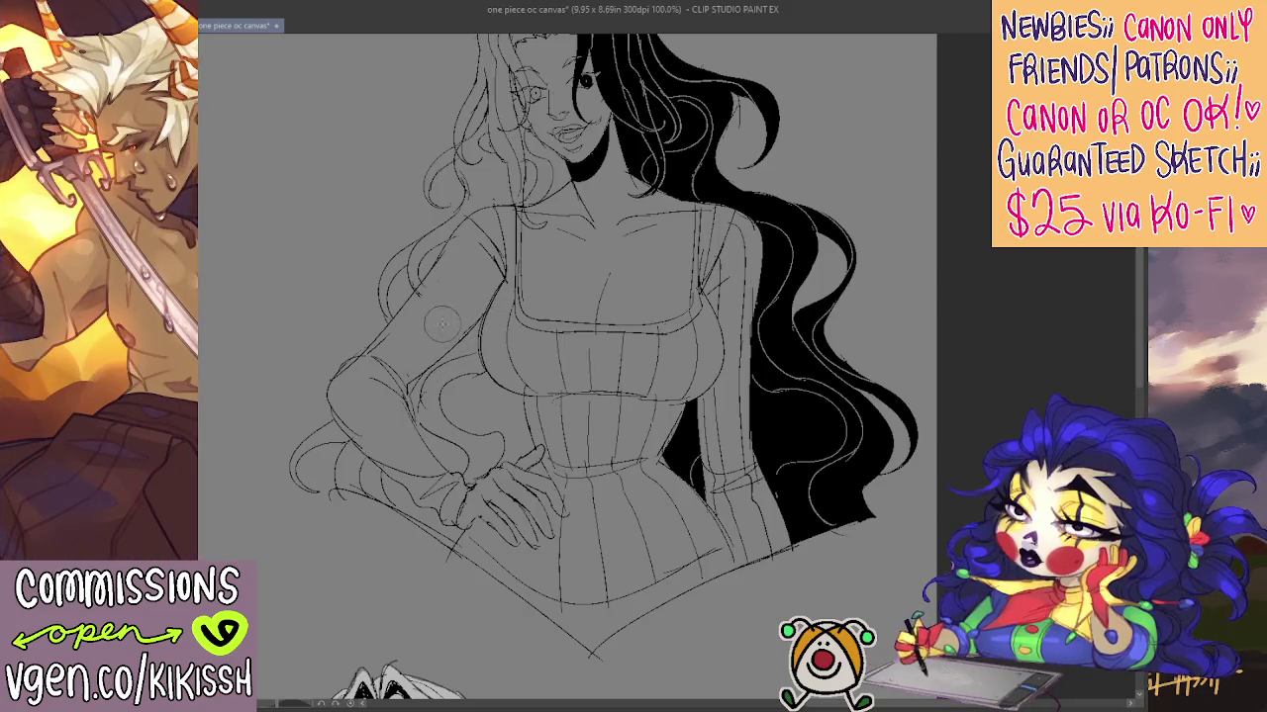
# Redraw the left sleeve with ribbed lines along the forearm and shoulder
pyautogui.moveTo(483, 295)
pyautogui.mouseDown()
pyautogui.moveTo(406, 377)
pyautogui.moveTo(451, 471)
pyautogui.mouseUp()
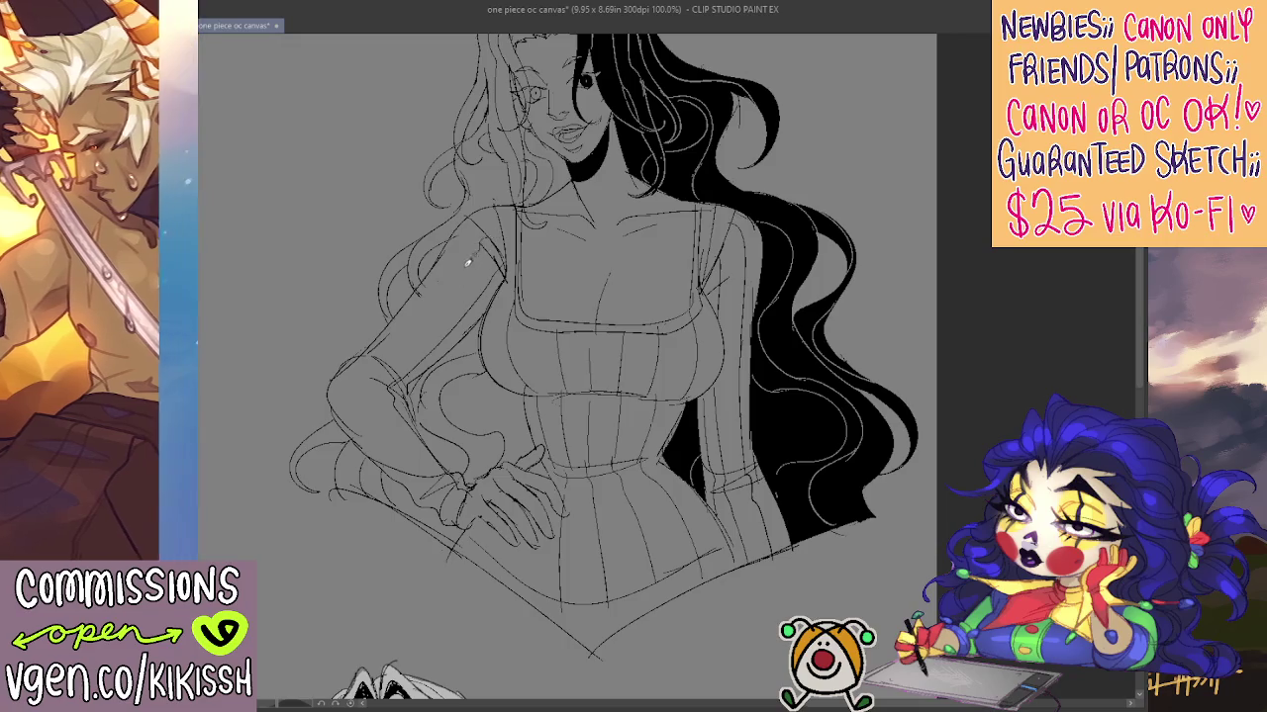
pyautogui.moveTo(393, 351)
pyautogui.mouseDown()
pyautogui.moveTo(368, 384)
pyautogui.moveTo(391, 433)
pyautogui.moveTo(433, 461)
pyautogui.mouseUp()
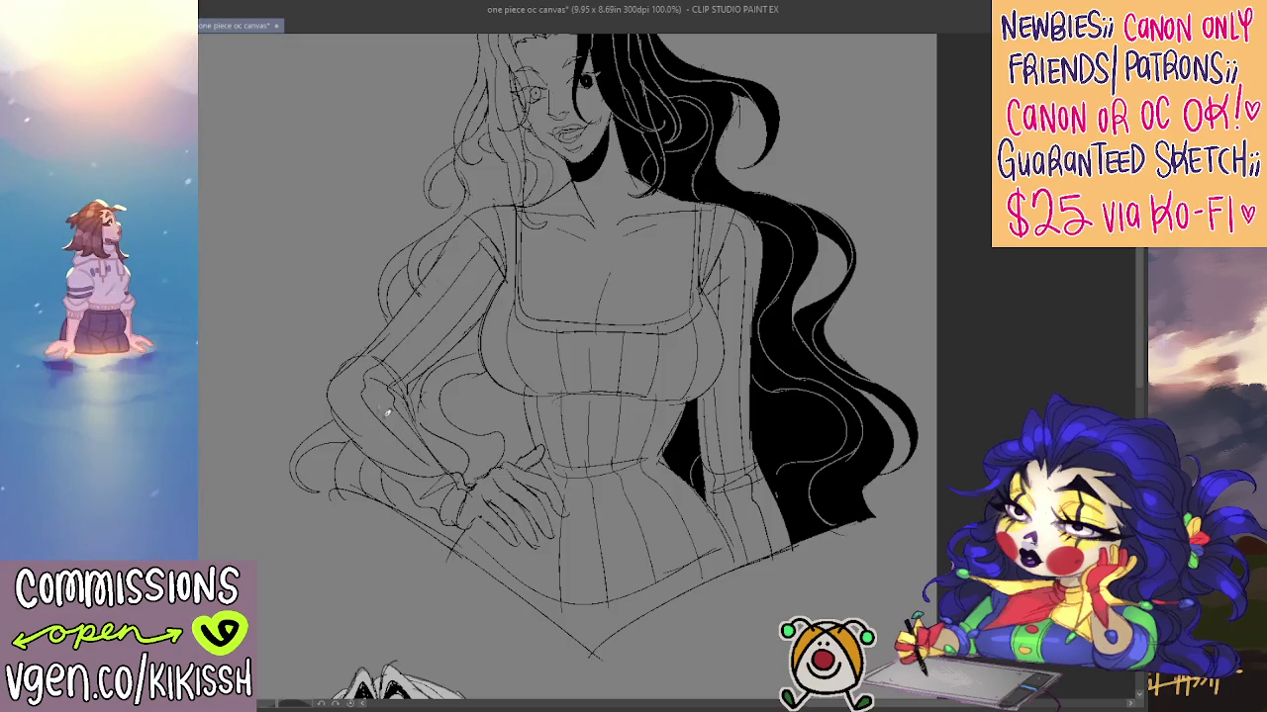
pyautogui.moveTo(359, 392)
pyautogui.mouseDown()
pyautogui.moveTo(408, 457)
pyautogui.moveTo(352, 408)
pyautogui.mouseUp()
pyautogui.moveTo(397, 315)
pyautogui.mouseDown()
pyautogui.moveTo(370, 341)
pyautogui.moveTo(462, 227)
pyautogui.mouseUp()
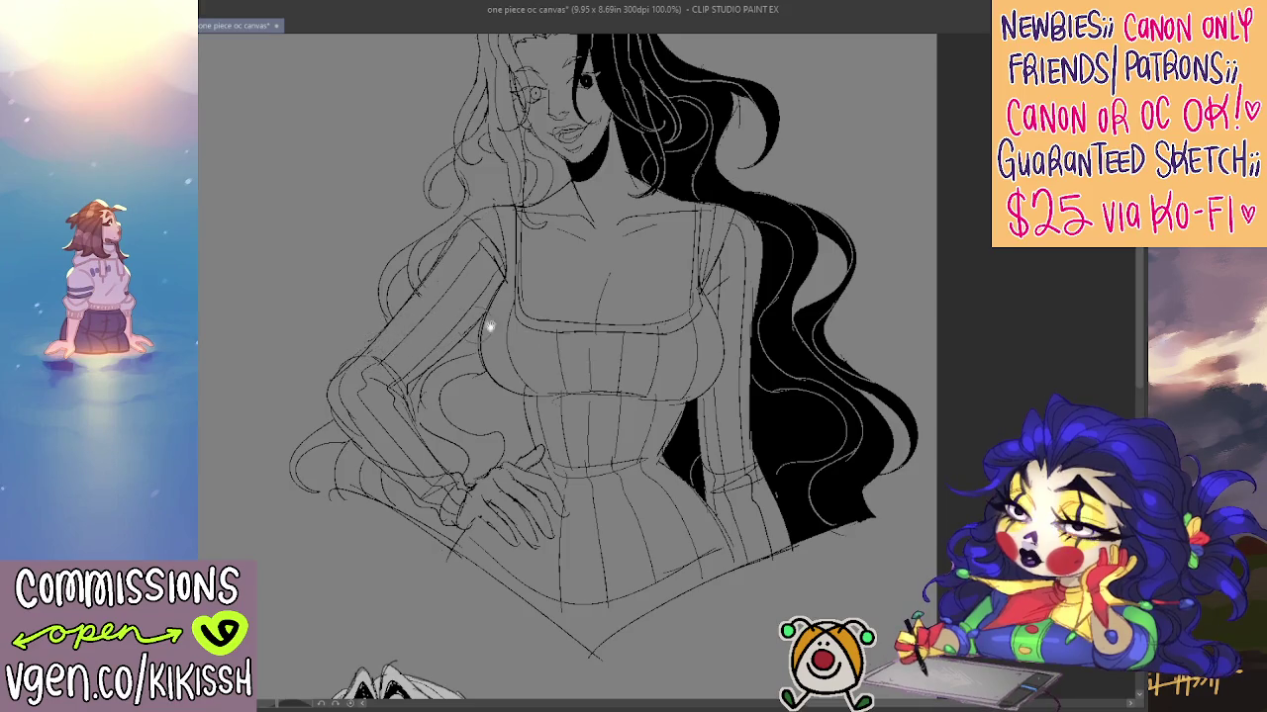
# Lighten part of the underbust line with the eraser
pyautogui.moveTo(586, 387); pyautogui.dragTo(546, 348)
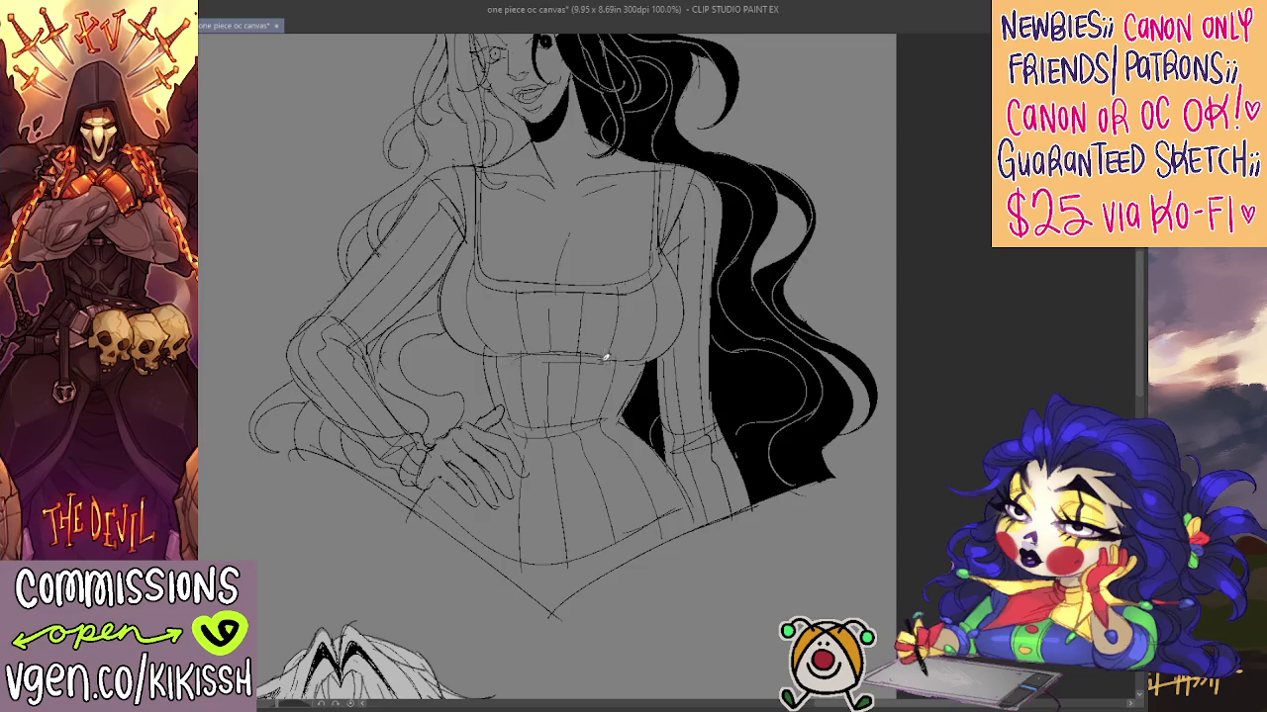
pyautogui.moveTo(605, 358)
pyautogui.mouseDown()
pyautogui.moveTo(511, 361)
pyautogui.moveTo(597, 366)
pyautogui.mouseUp()
pyautogui.moveTo(637, 372); pyautogui.dragTo(693, 473)
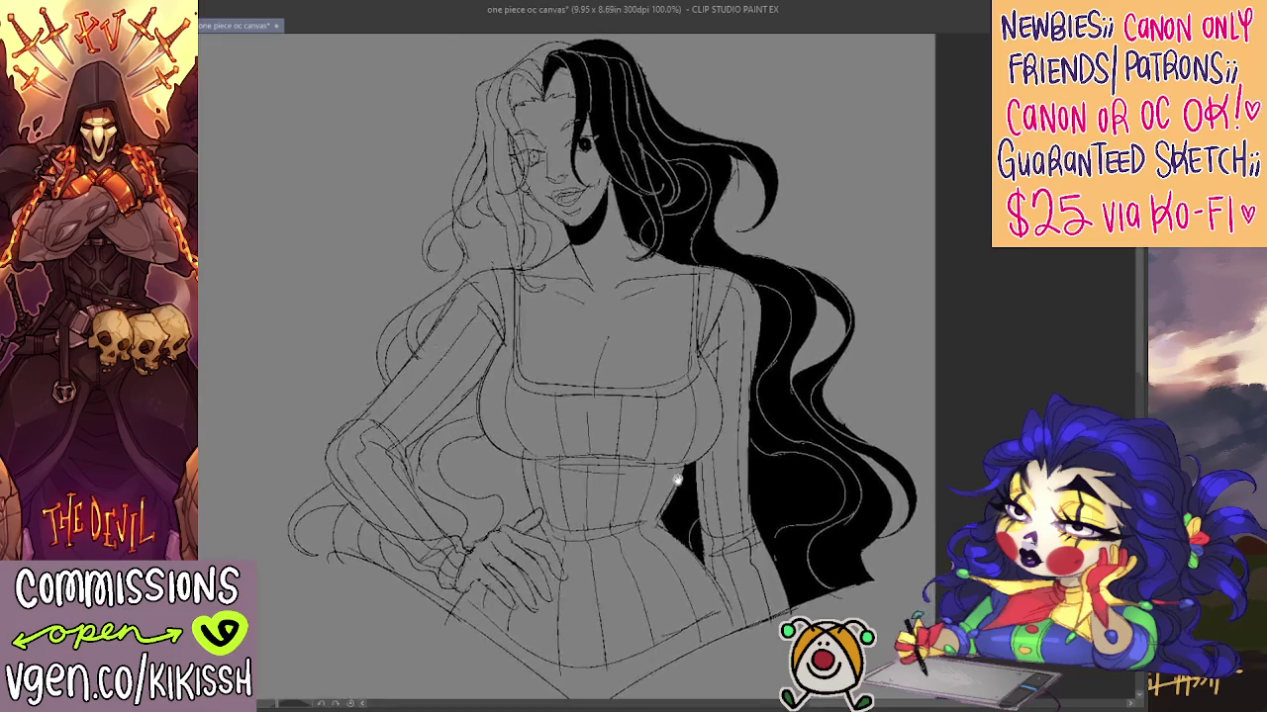
# Zoom and tilt the canvas to inspect the woman's face and bodice
pyautogui.scroll(-2, 754, 455)
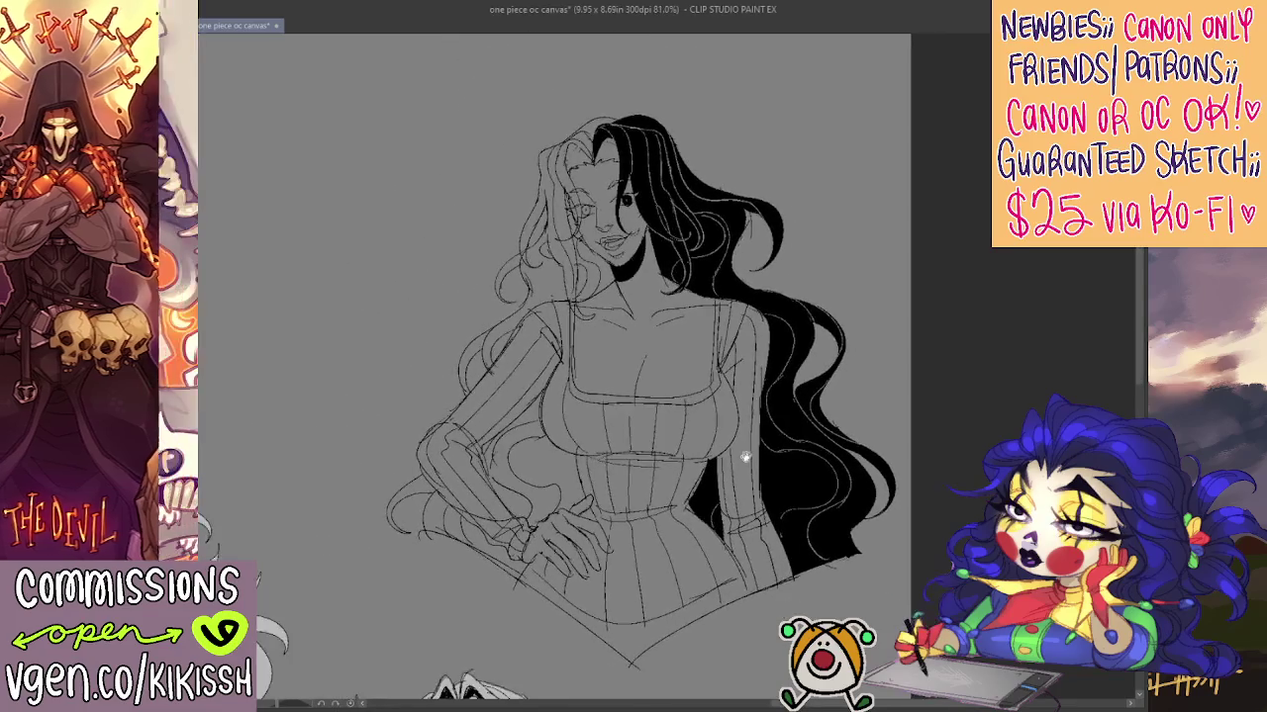
pyautogui.scroll(1, 759, 367)
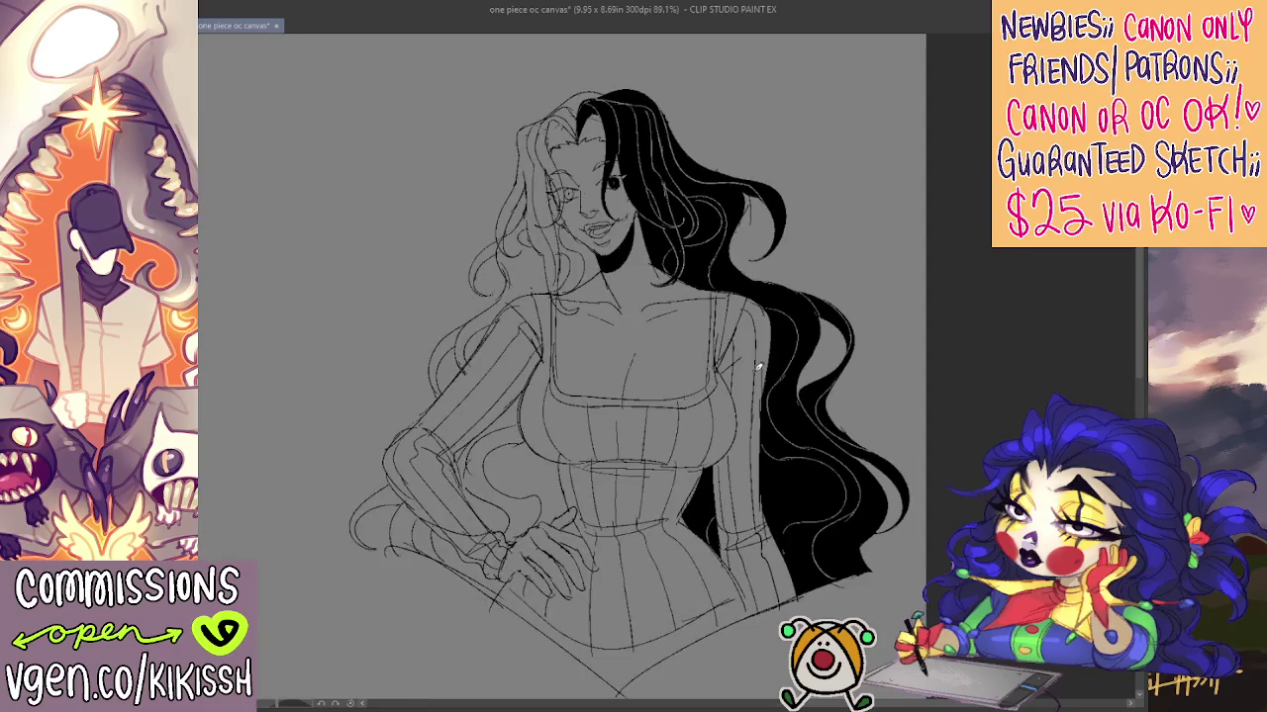
pyautogui.scroll(-2, 656, 445)
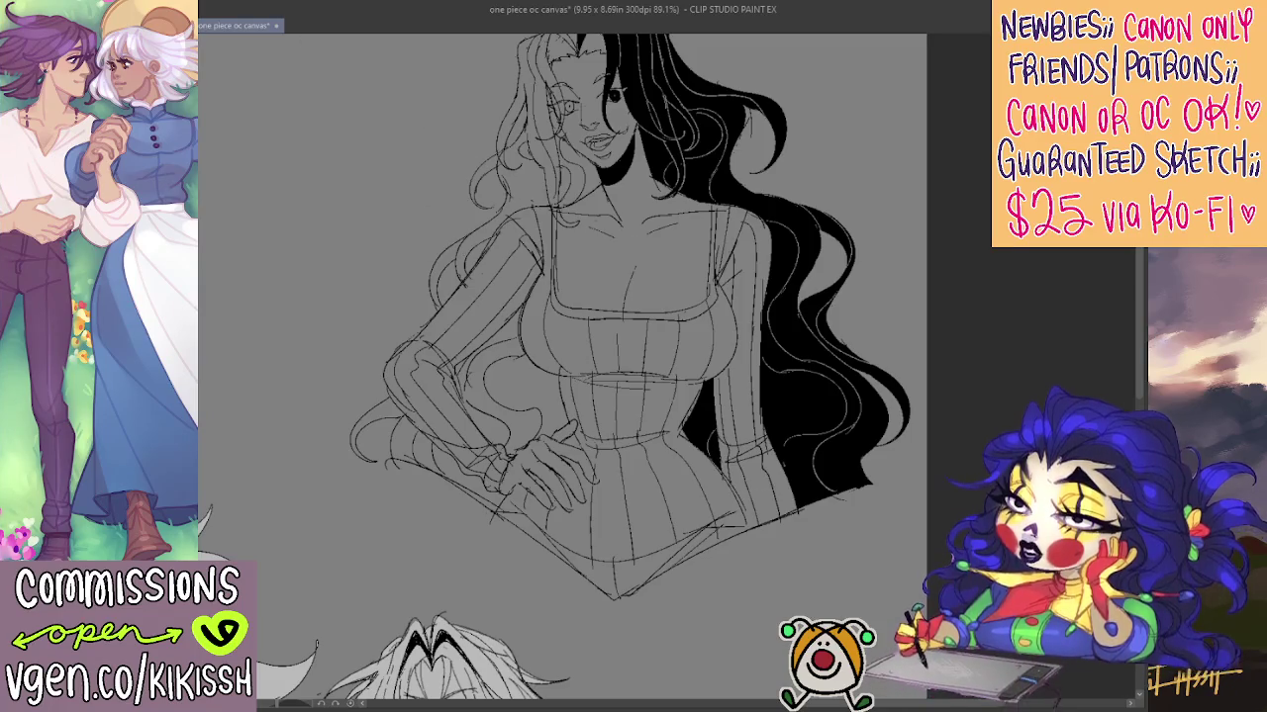
pyautogui.moveTo(594, 416); pyautogui.dragTo(557, 426)
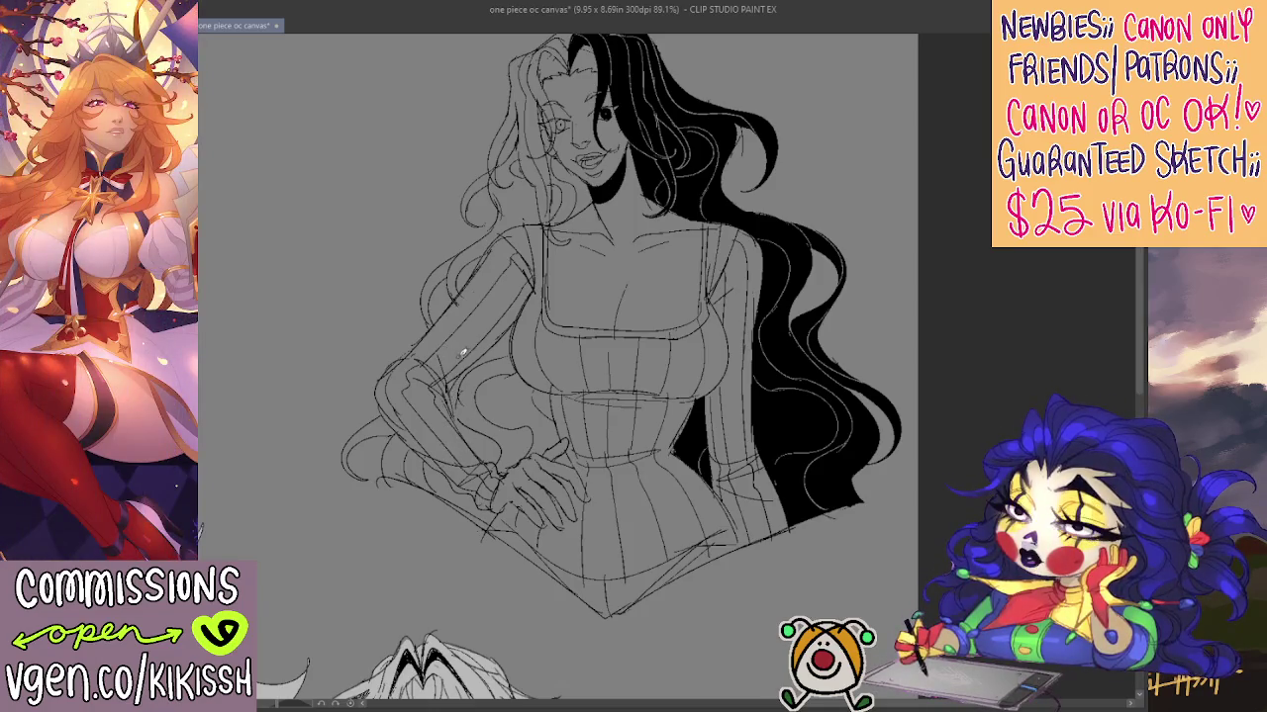
pyautogui.scroll(2, 645, 295)
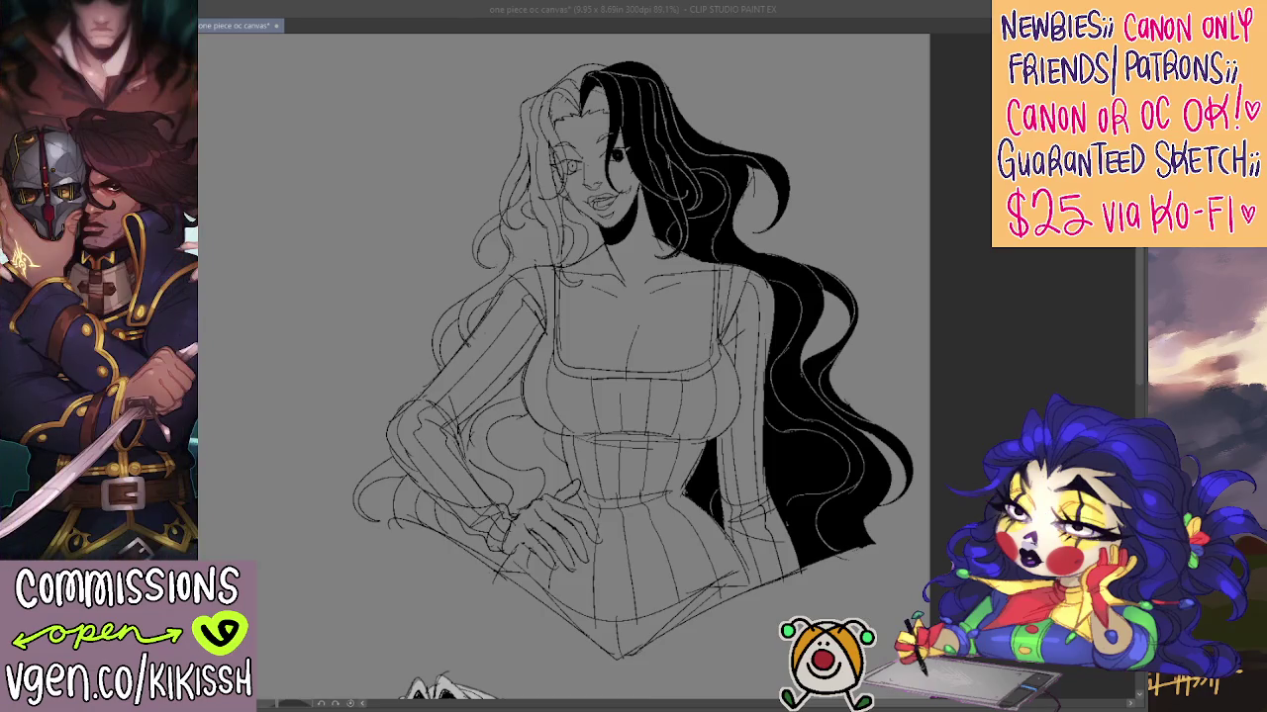
pyautogui.scroll(2, 648, 203)
pyautogui.scroll(2, 624, 186)
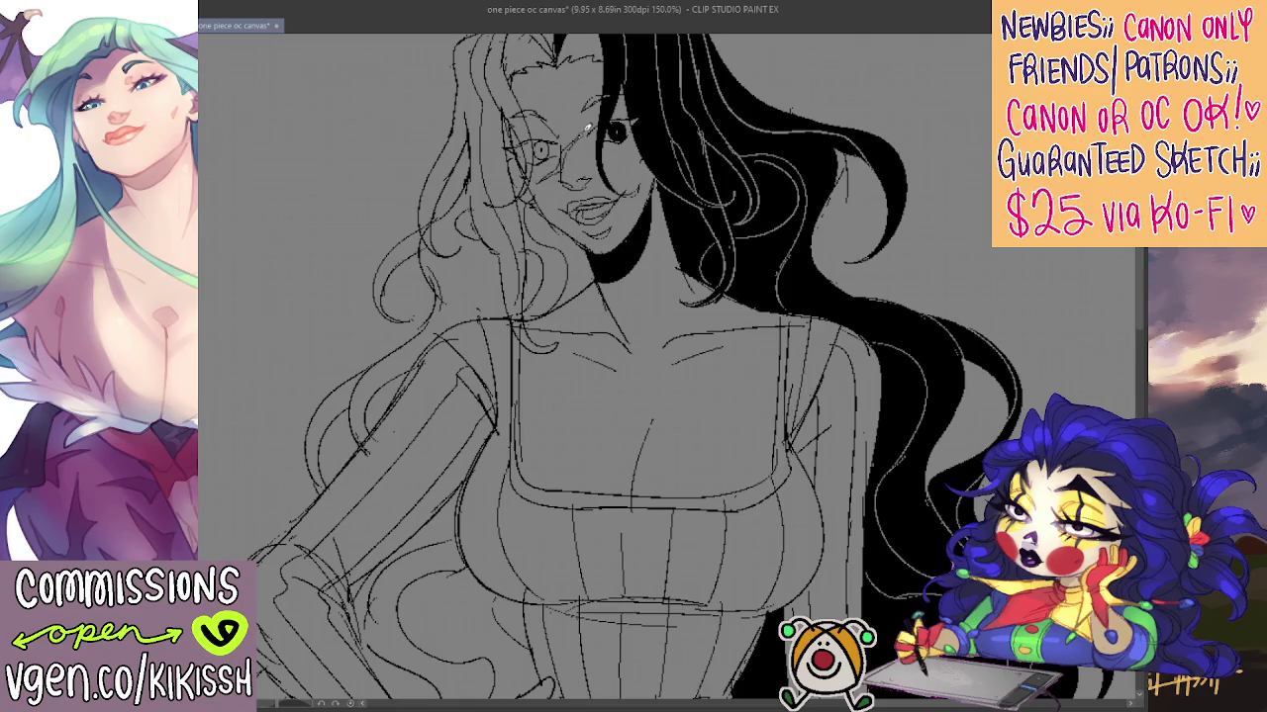
# Draw a cross pendant at the neckline, redoing the misplaced strokes
pyautogui.scroll(-2, 869, 287)
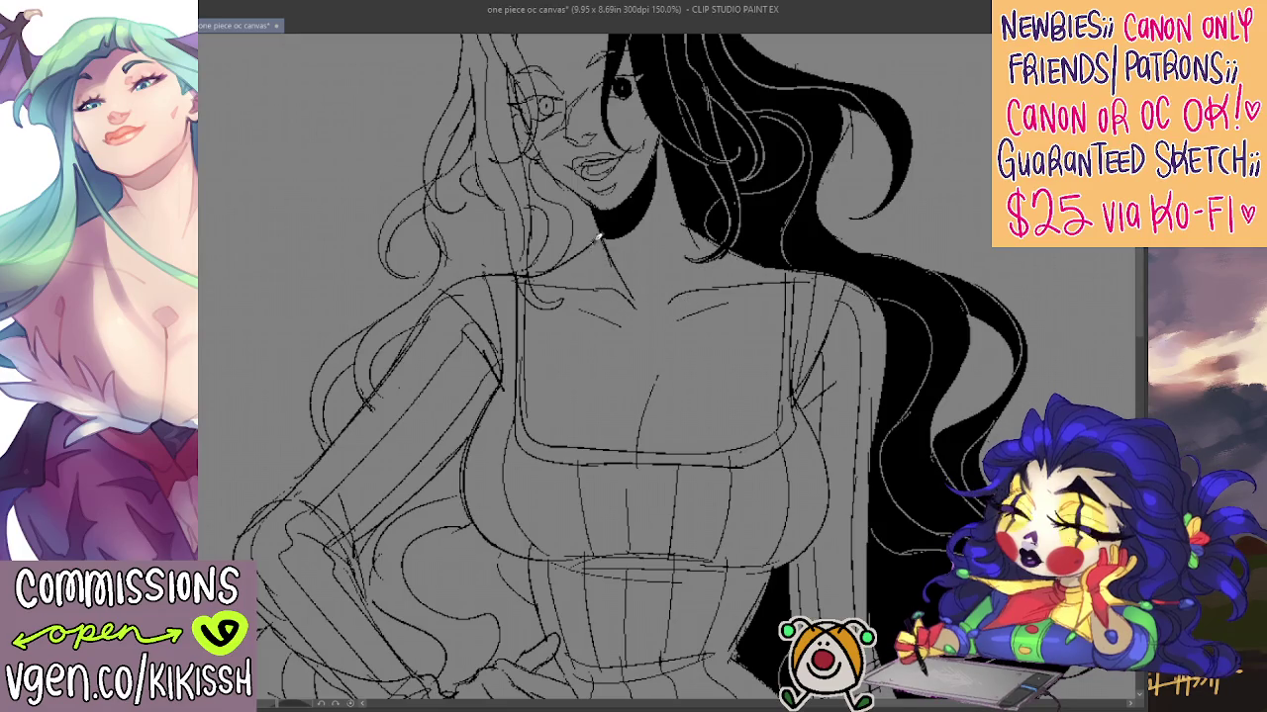
pyautogui.moveTo(646, 332); pyautogui.dragTo(726, 259)
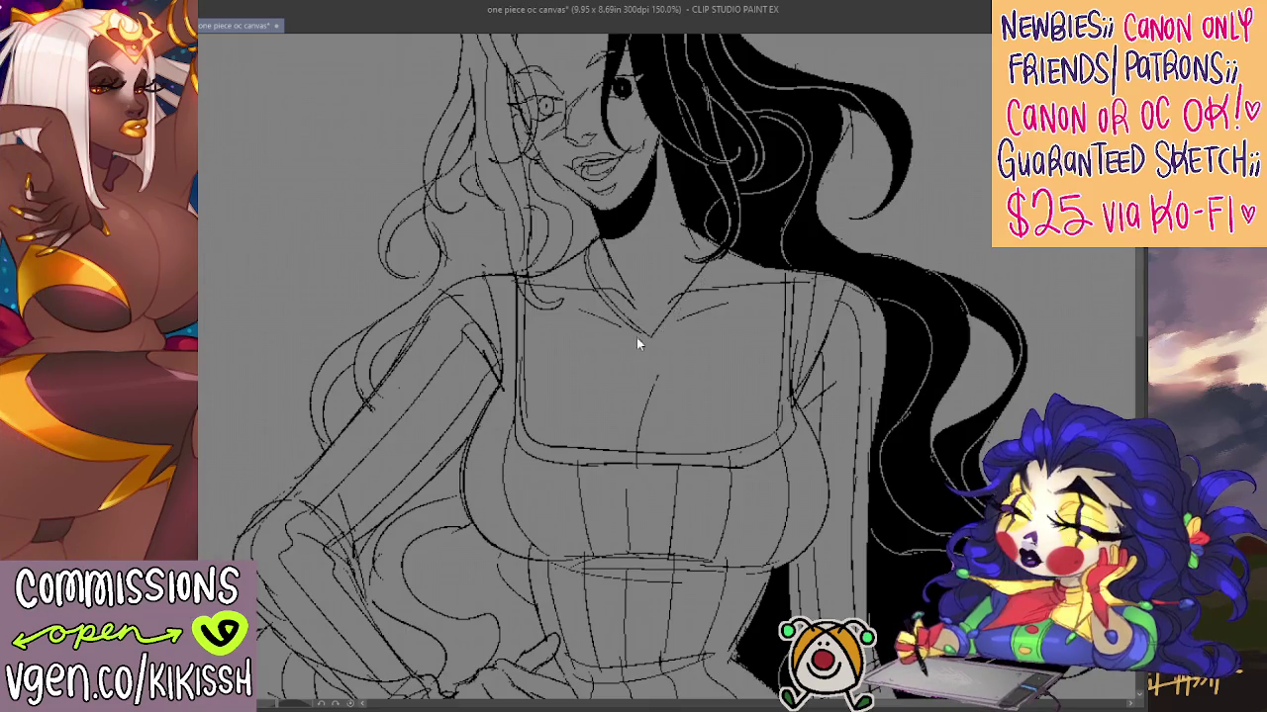
pyautogui.hotkey('ctrl', 'z')
pyautogui.moveTo(624, 372)
pyautogui.mouseDown()
pyautogui.moveTo(672, 367)
pyautogui.moveTo(644, 416)
pyautogui.mouseUp()
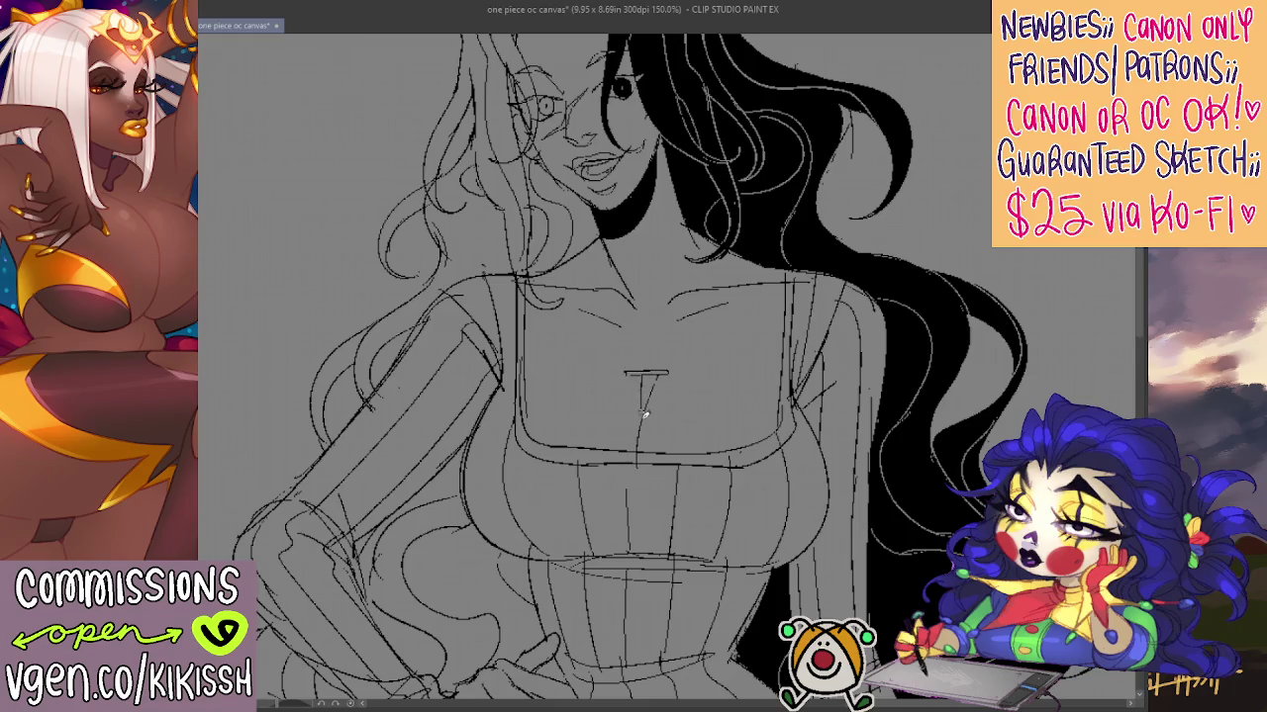
pyautogui.hotkey('ctrl', 'z')
pyautogui.moveTo(650, 371); pyautogui.dragTo(646, 424)
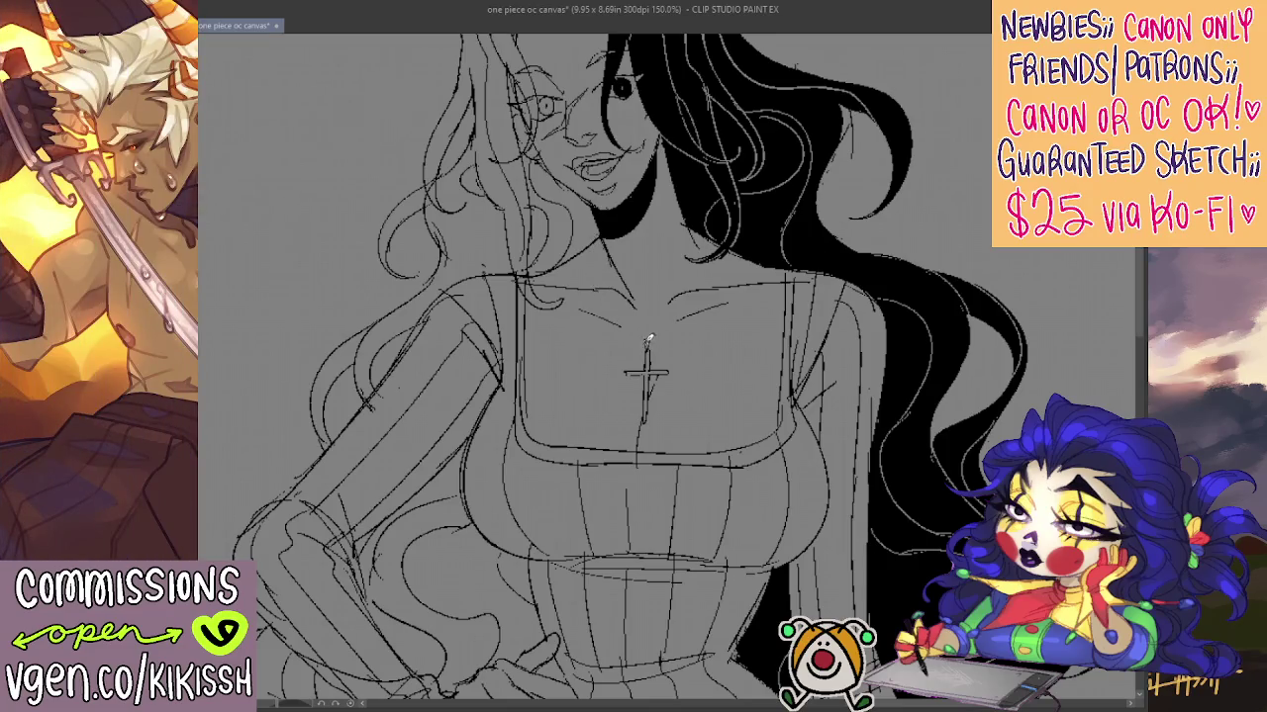
# Add the two necklace chain lines and zoom out to check the figure
pyautogui.moveTo(592, 243); pyautogui.dragTo(648, 341)
pyautogui.moveTo(710, 234); pyautogui.dragTo(654, 335)
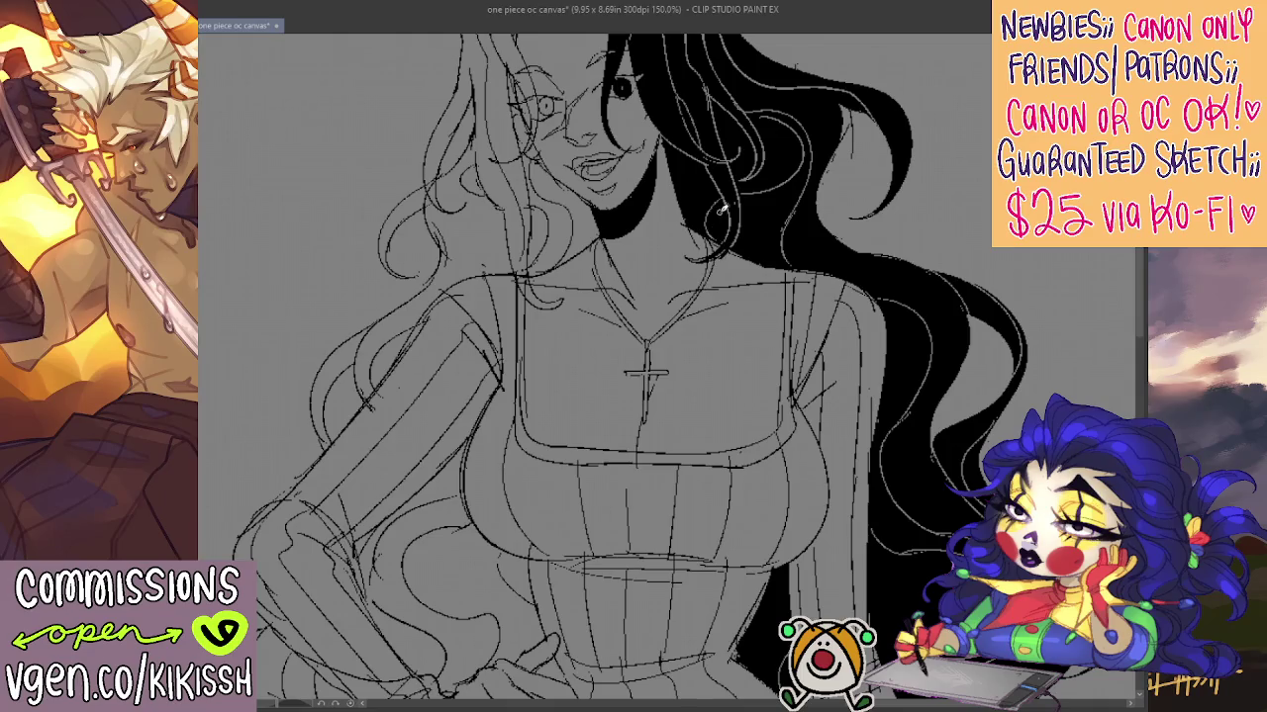
pyautogui.scroll(-2, 721, 208)
pyautogui.moveTo(742, 362); pyautogui.dragTo(775, 422)
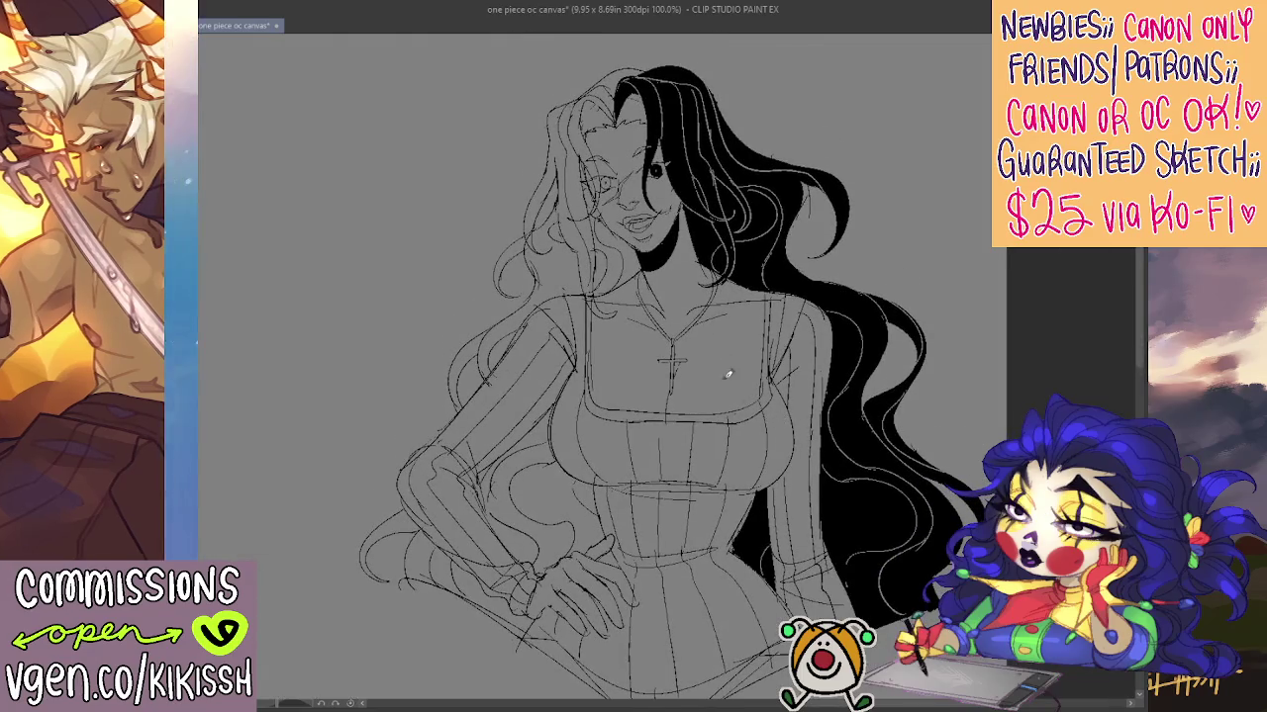
pyautogui.scroll(3, 658, 340)
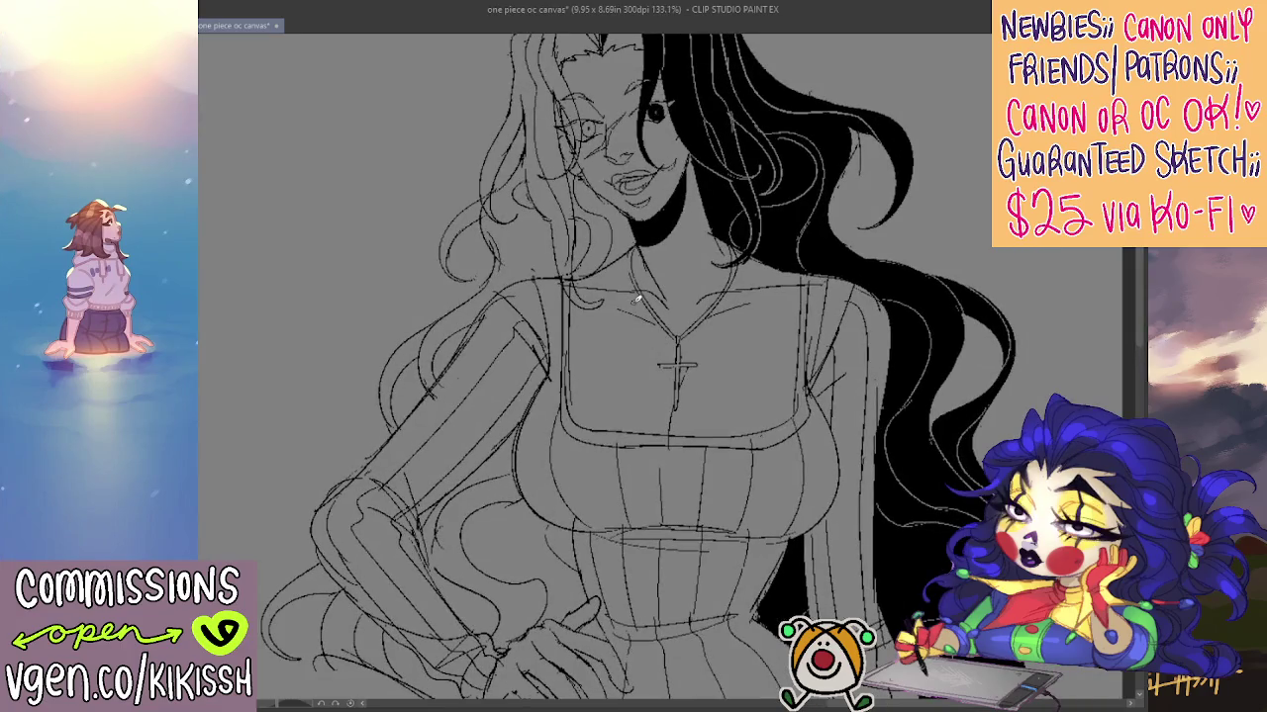
# Sketch and refine hair strands beside the woman's face
pyautogui.moveTo(586, 201); pyautogui.dragTo(555, 248)
pyautogui.moveTo(594, 174)
pyautogui.mouseDown()
pyautogui.moveTo(570, 238)
pyautogui.moveTo(566, 227)
pyautogui.mouseUp()
pyautogui.moveTo(582, 180); pyautogui.dragTo(585, 231)
pyautogui.moveTo(584, 176); pyautogui.dragTo(578, 218)
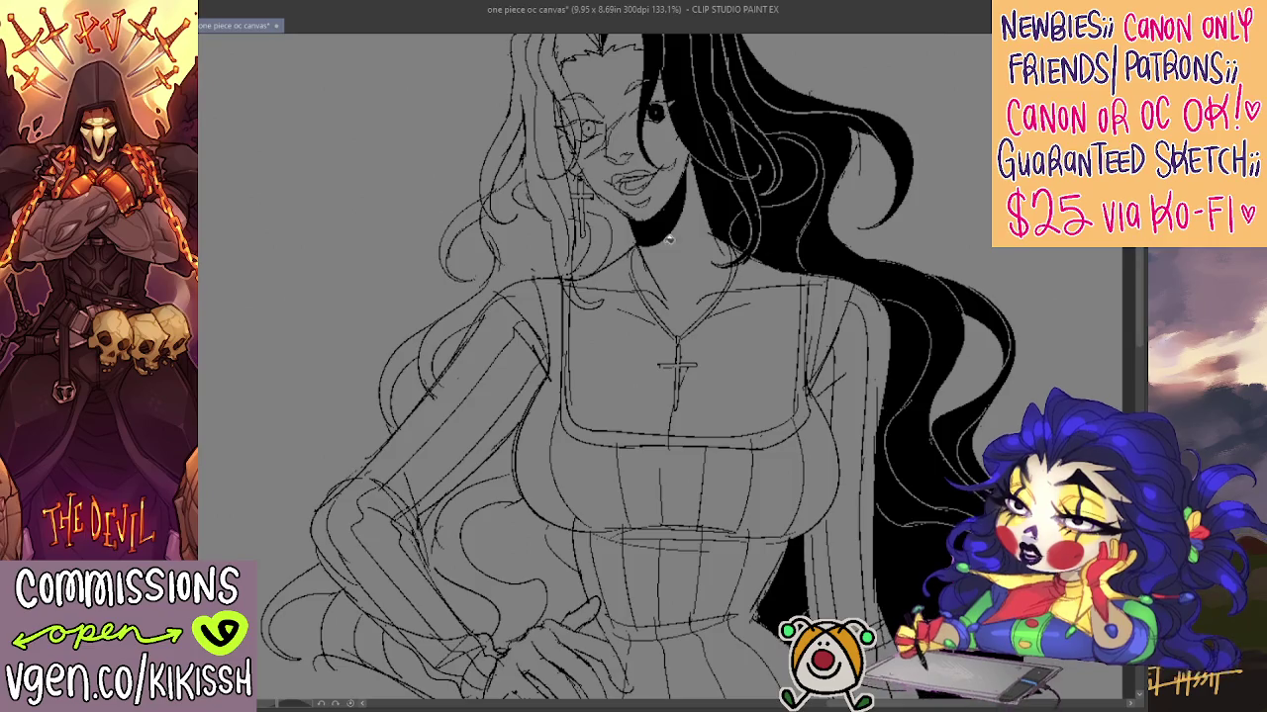
# Draw cross earrings on both ears, redoing the misplaced crossbar
pyautogui.moveTo(582, 182); pyautogui.dragTo(582, 237)
pyautogui.moveTo(765, 210); pyautogui.dragTo(747, 242)
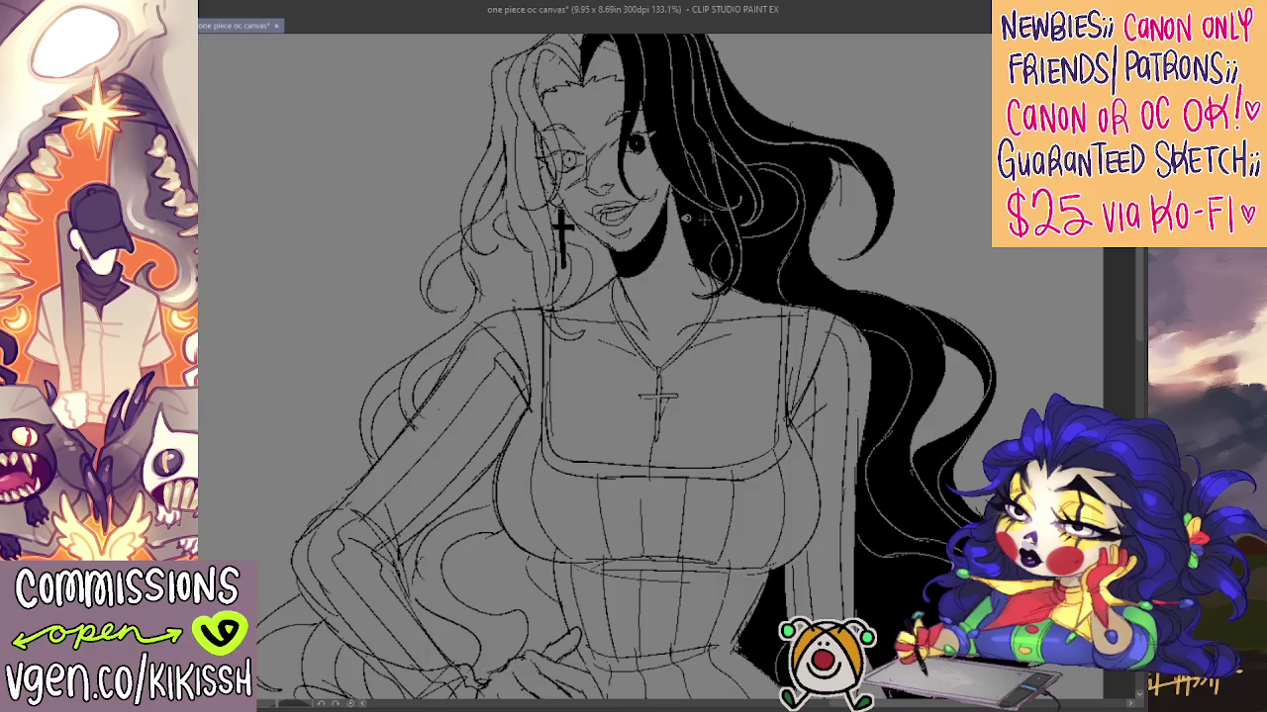
pyautogui.moveTo(686, 218); pyautogui.dragTo(713, 215)
pyautogui.hotkey('ctrl', 'z')
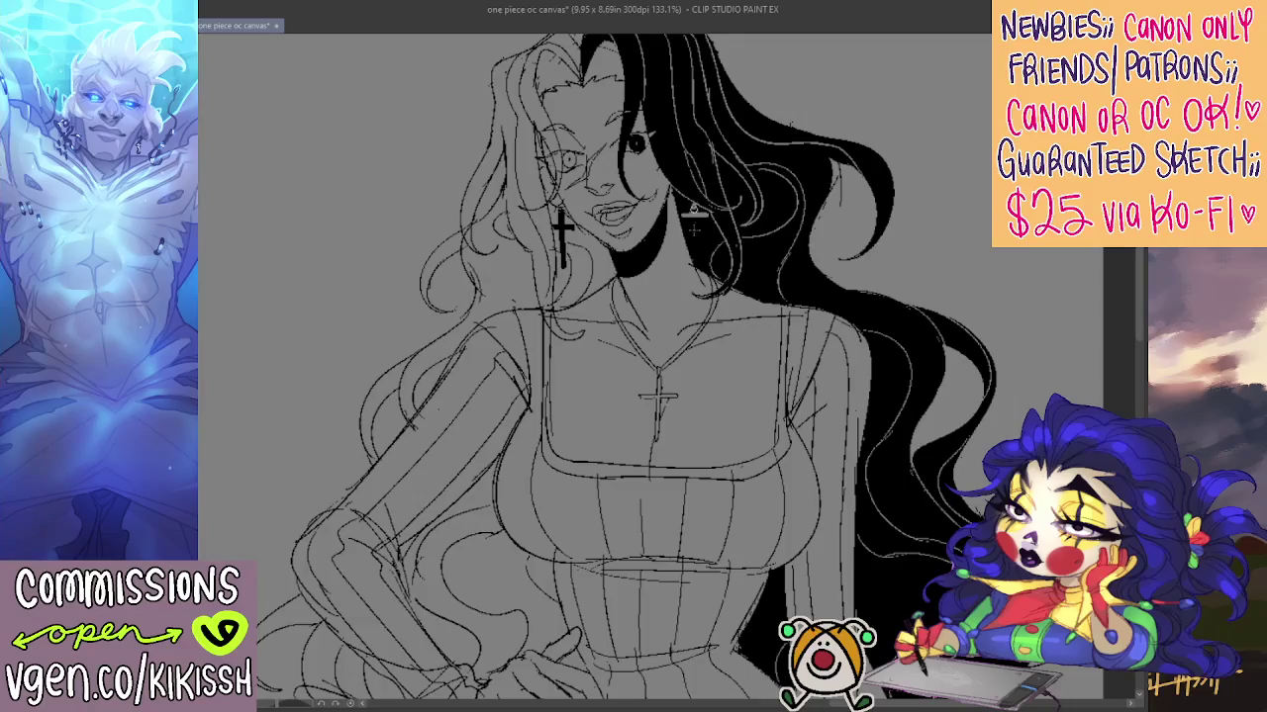
pyautogui.moveTo(695, 204); pyautogui.dragTo(695, 263)
# Add a short dark stroke along the hairline
pyautogui.moveTo(655, 160); pyautogui.dragTo(686, 238)
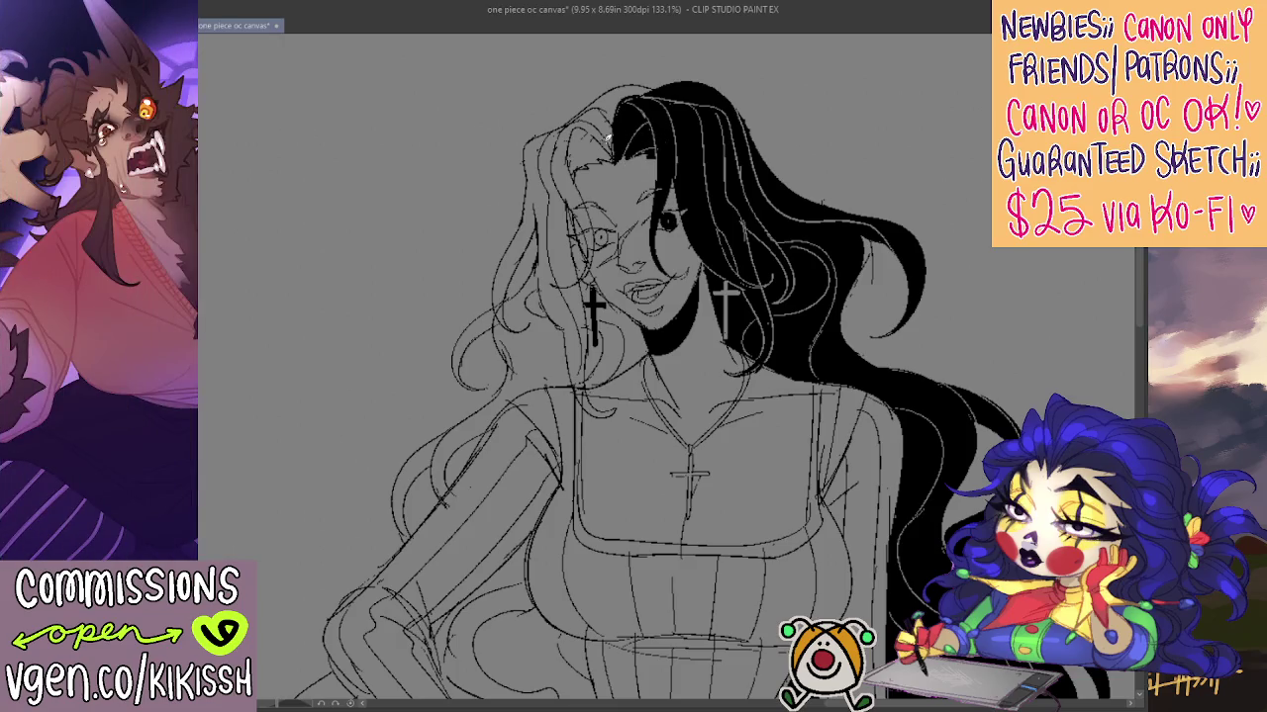
pyautogui.moveTo(579, 141); pyautogui.dragTo(610, 159)
pyautogui.scroll(-1, 699, 189)
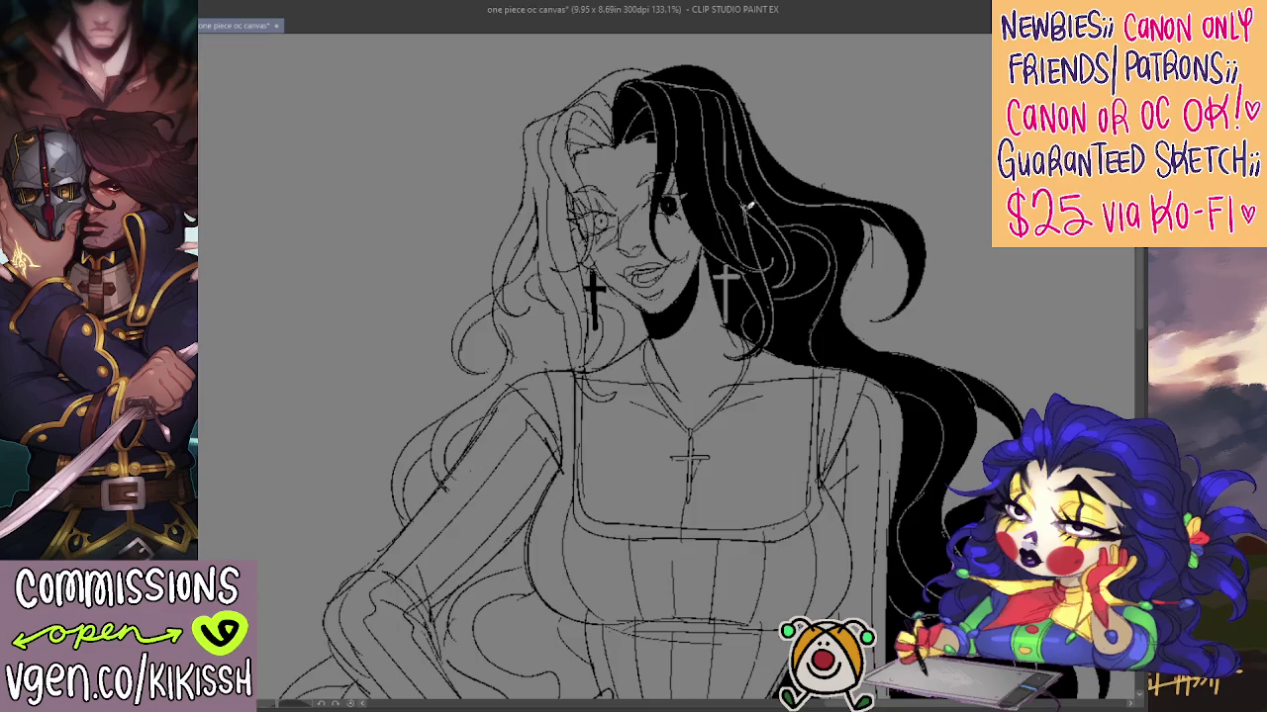
pyautogui.moveTo(744, 219); pyautogui.dragTo(727, 210)
pyautogui.scroll(-2, 742, 228)
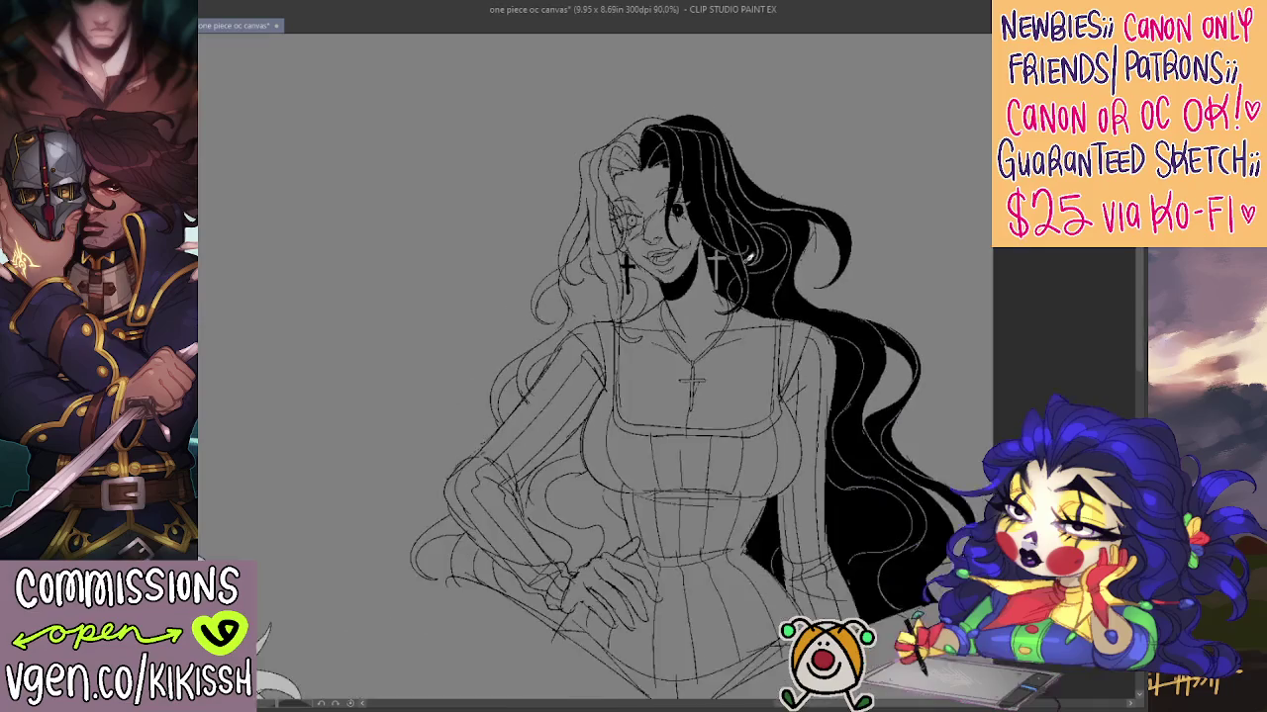
pyautogui.scroll(-1, 798, 319)
pyautogui.scroll(-1, 789, 296)
pyautogui.moveTo(784, 301); pyautogui.dragTo(782, 299)
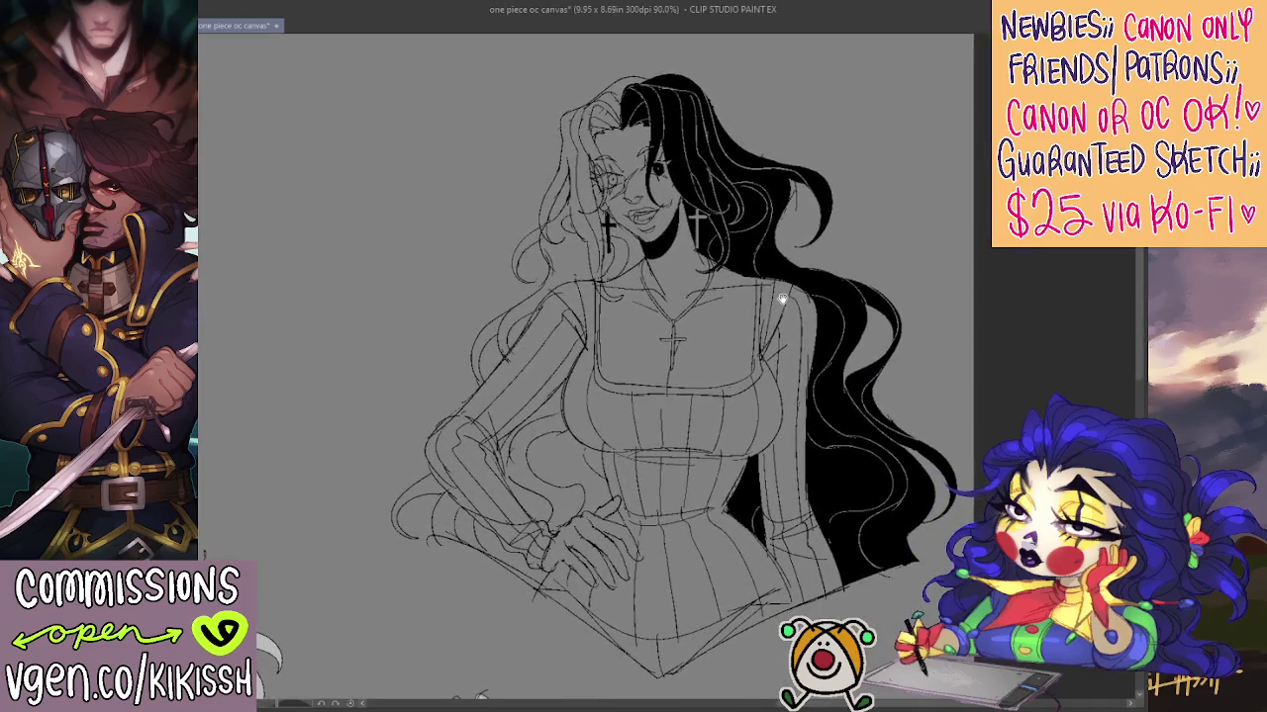
pyautogui.scroll(1, 766, 290)
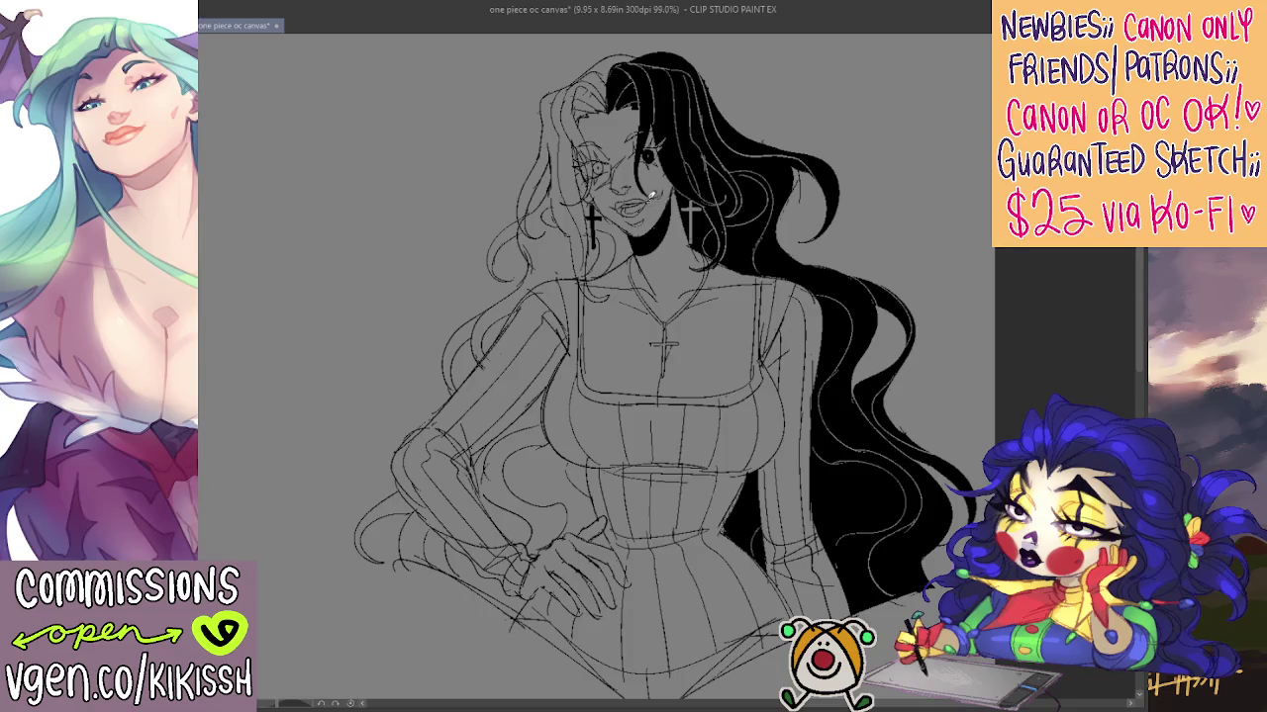
# Add small dark strokes near the mouth and chin
pyautogui.moveTo(604, 207); pyautogui.dragTo(620, 227)
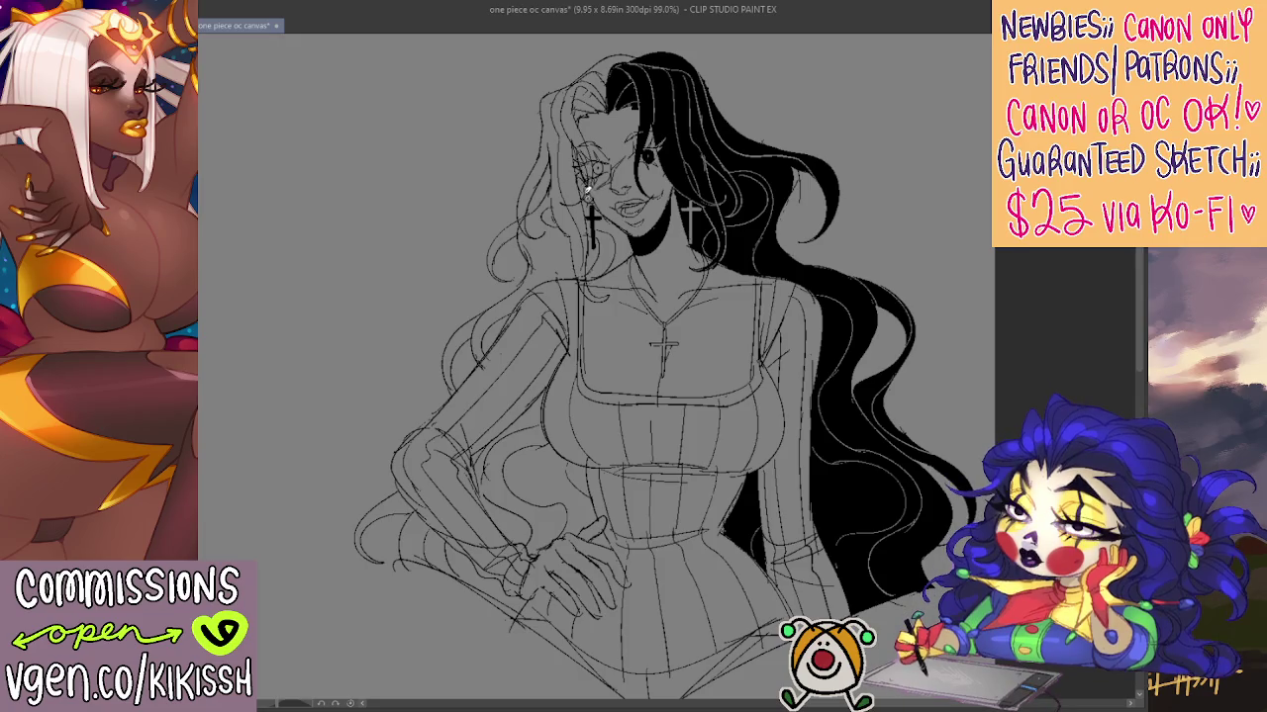
pyautogui.scroll(-1, 624, 188)
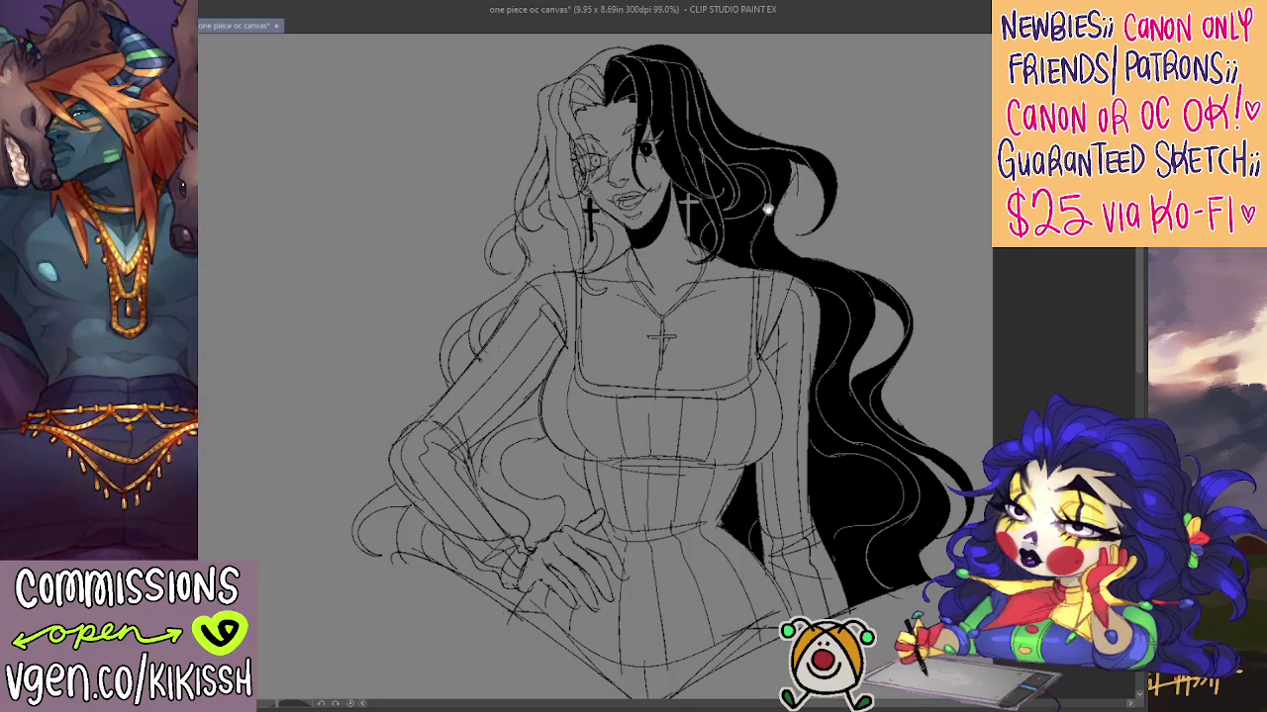
pyautogui.scroll(-3, 763, 192)
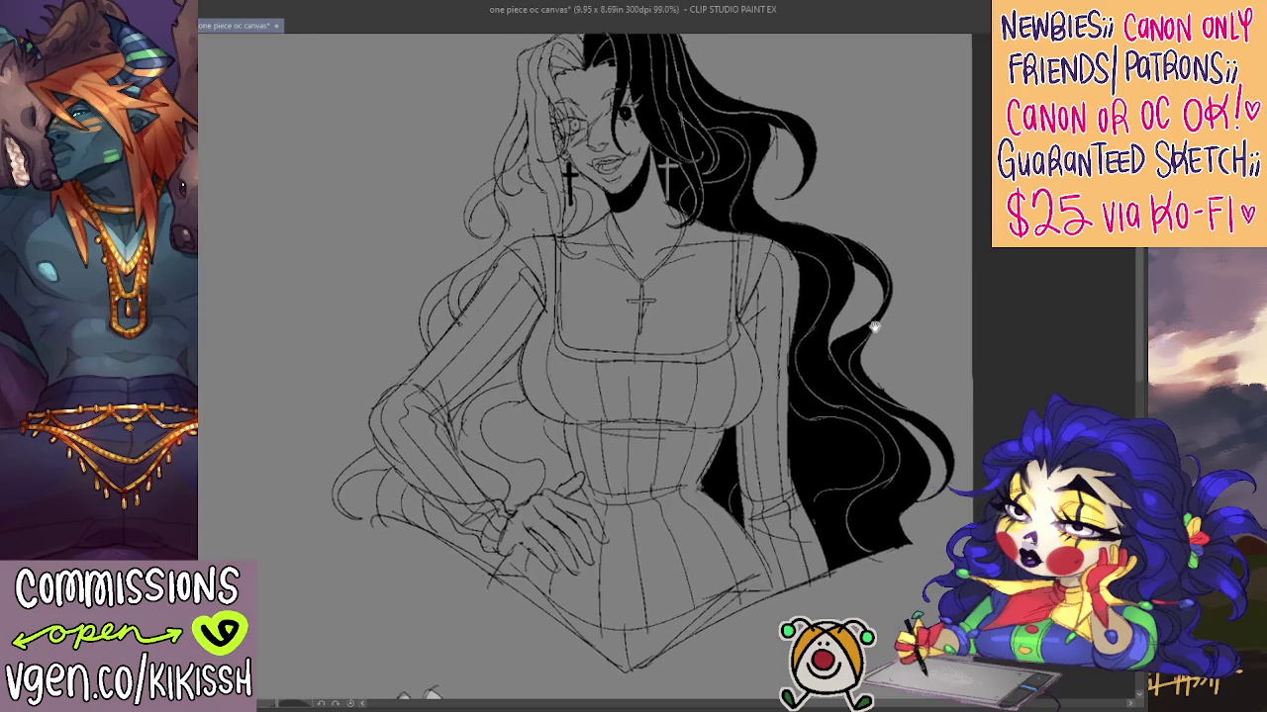
pyautogui.hscroll(2, 920, 285)
pyautogui.scroll(1, 957, 292)
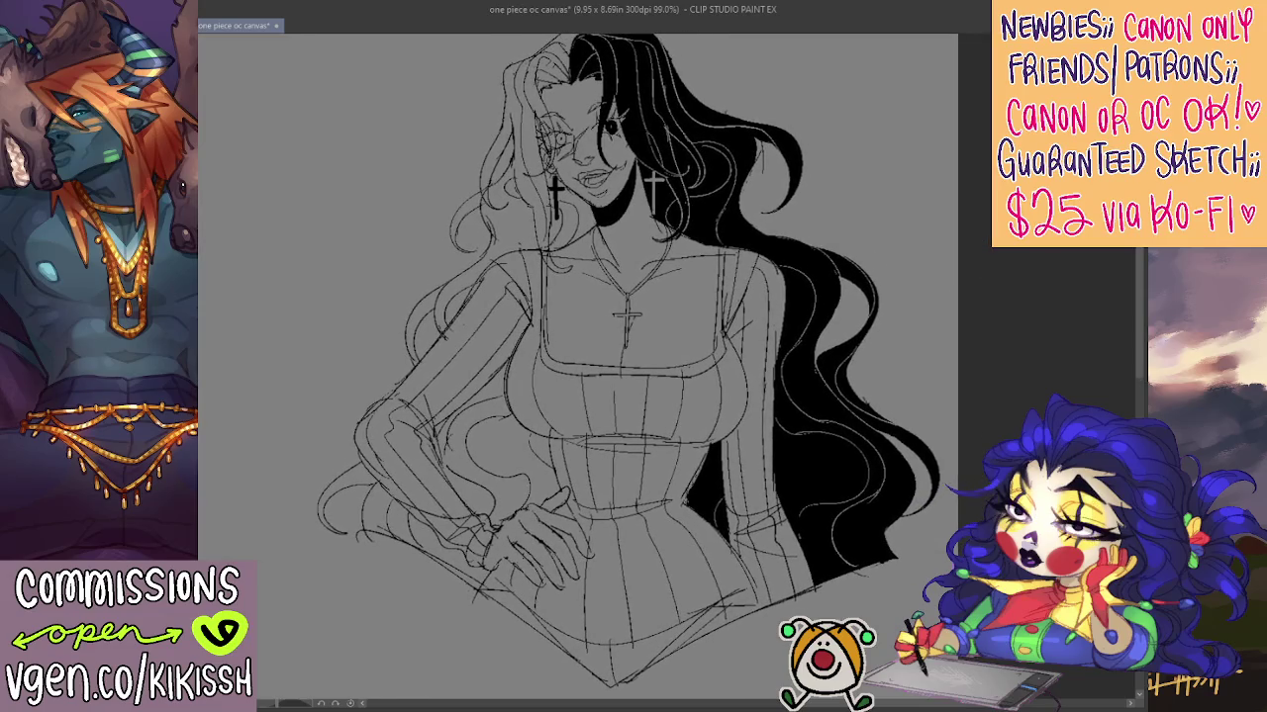
# Fill the figure with flat light grey using an inverted background selection, then deselect
pyautogui.click(908, 358)
pyautogui.scroll(1, 933, 357)
pyautogui.scroll(1, 933, 361)
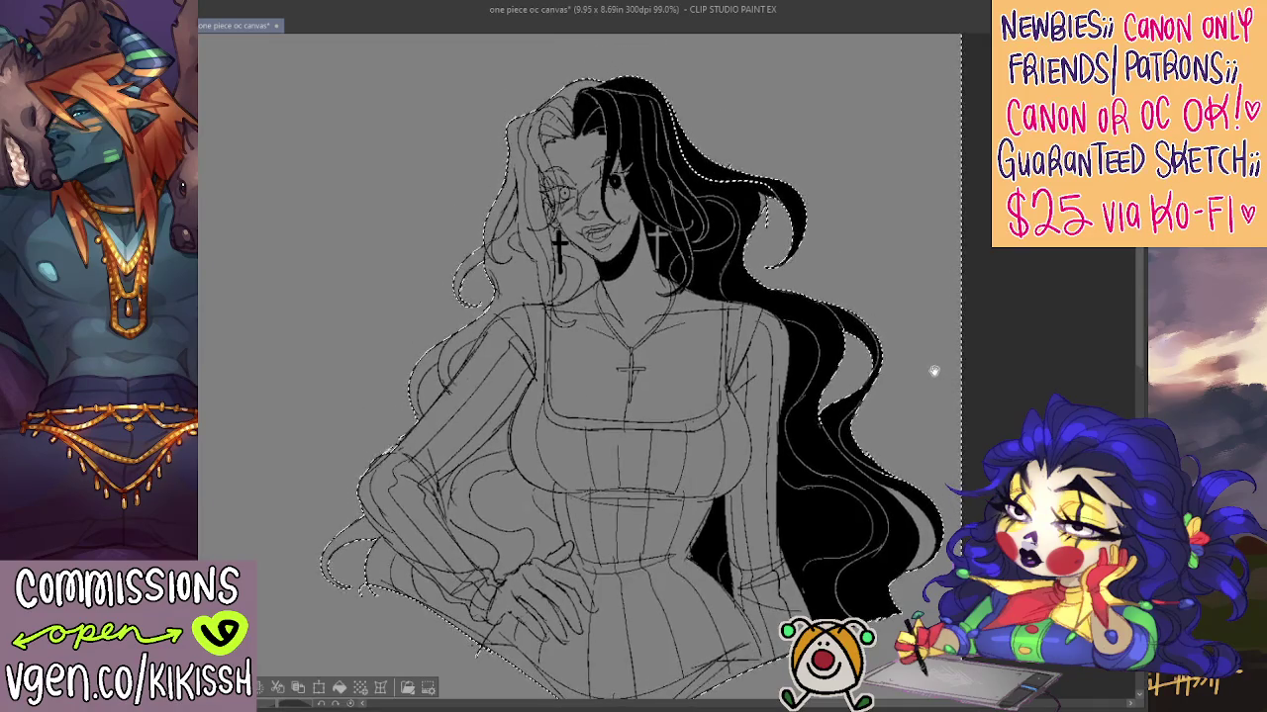
pyautogui.scroll(-2, 723, 362)
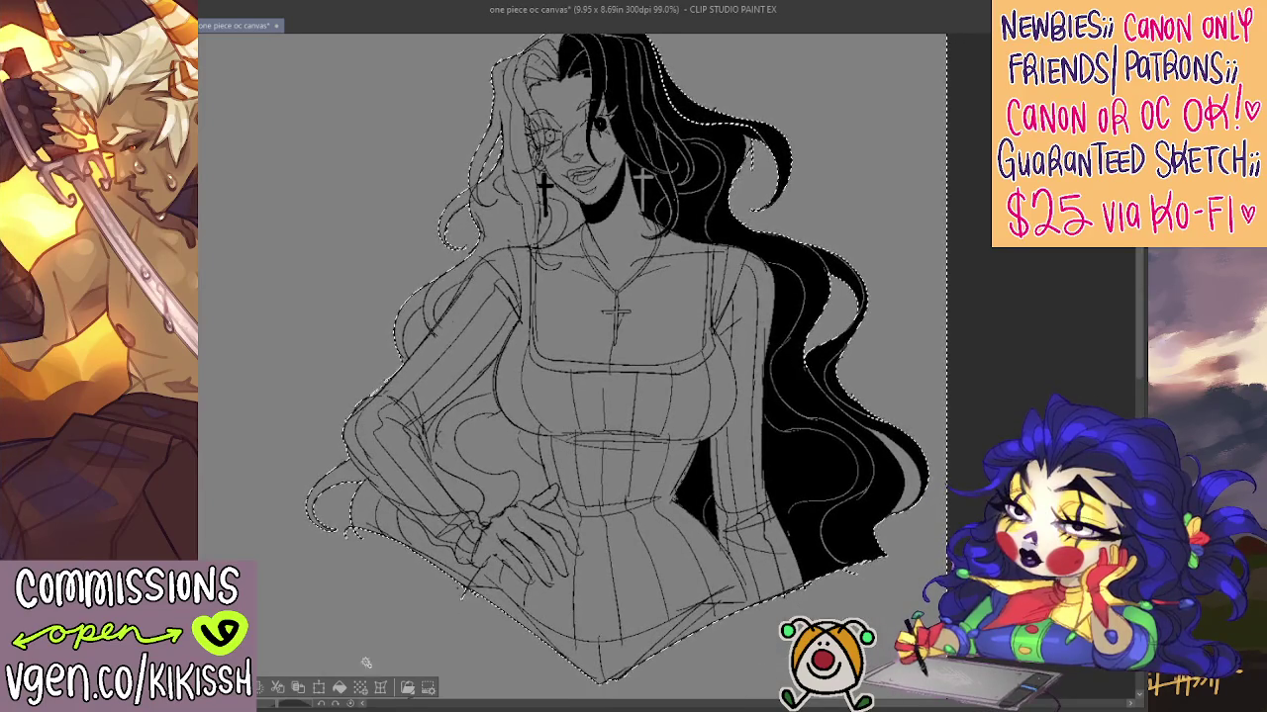
pyautogui.hotkey('ctrl', 'shift', 'i')
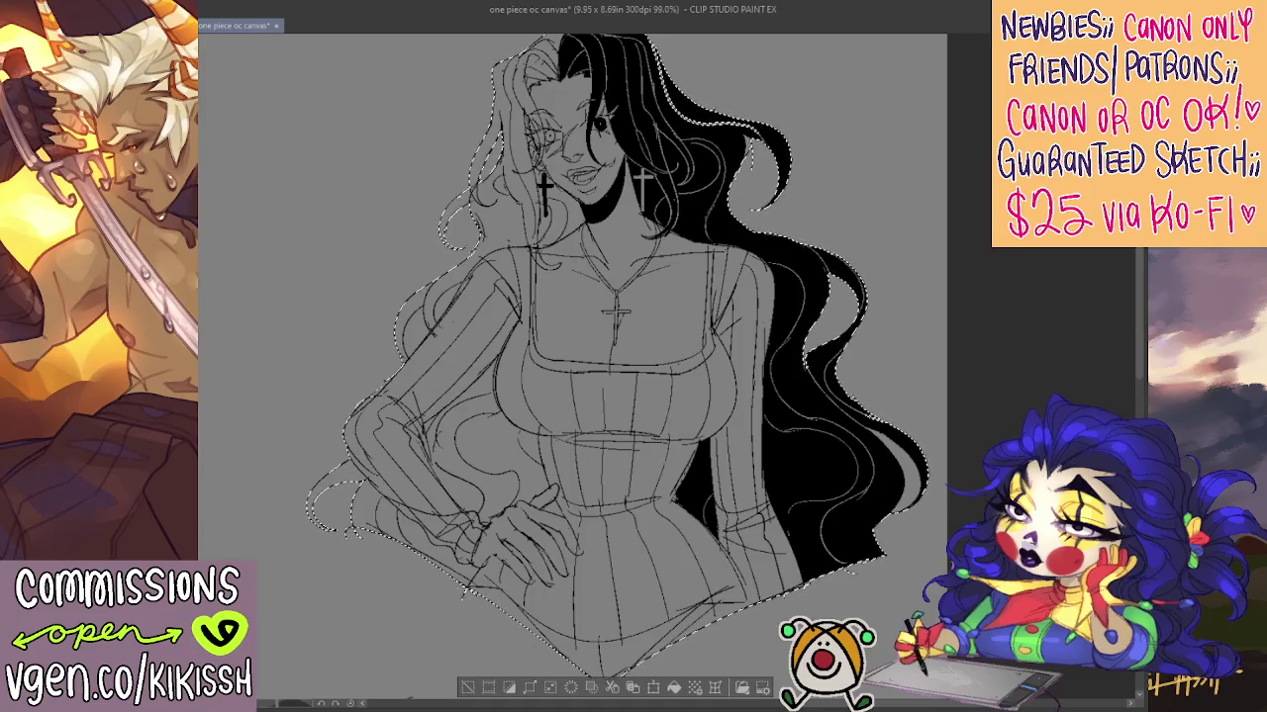
pyautogui.hotkey('alt', 'BackSpace')
pyautogui.hotkey('ctrl', 'd')
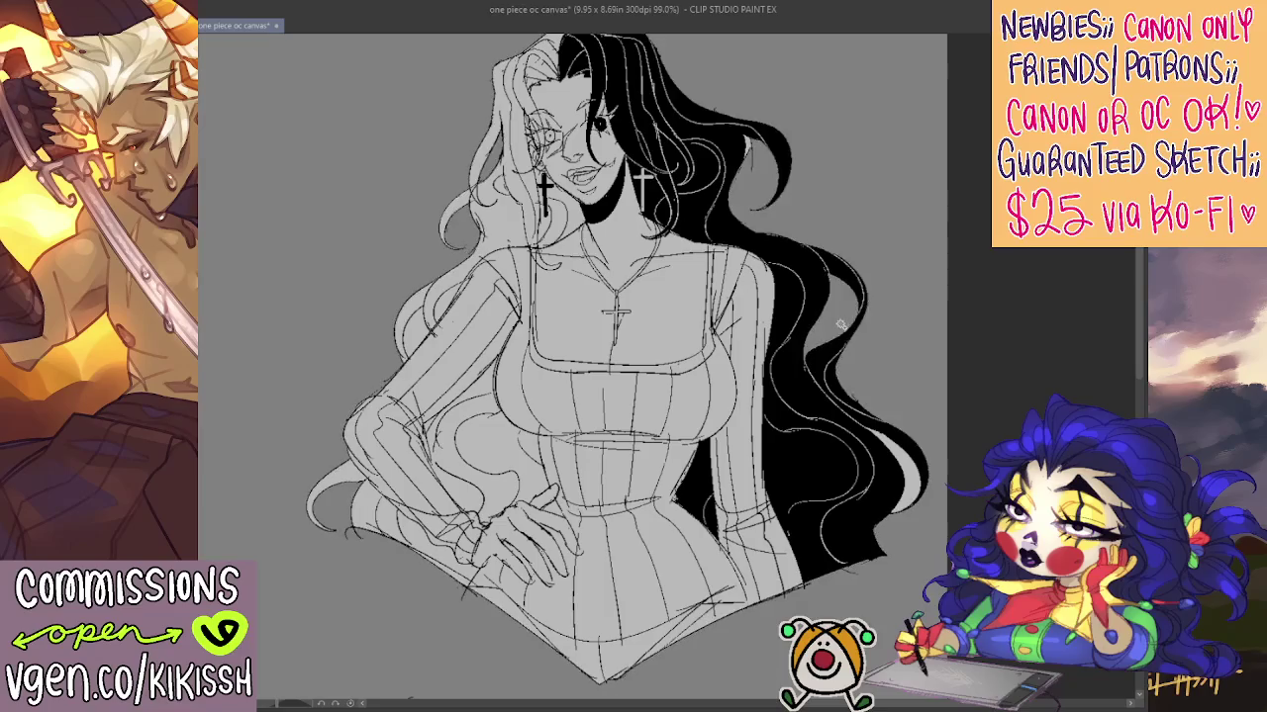
pyautogui.scroll(-1, 839, 352)
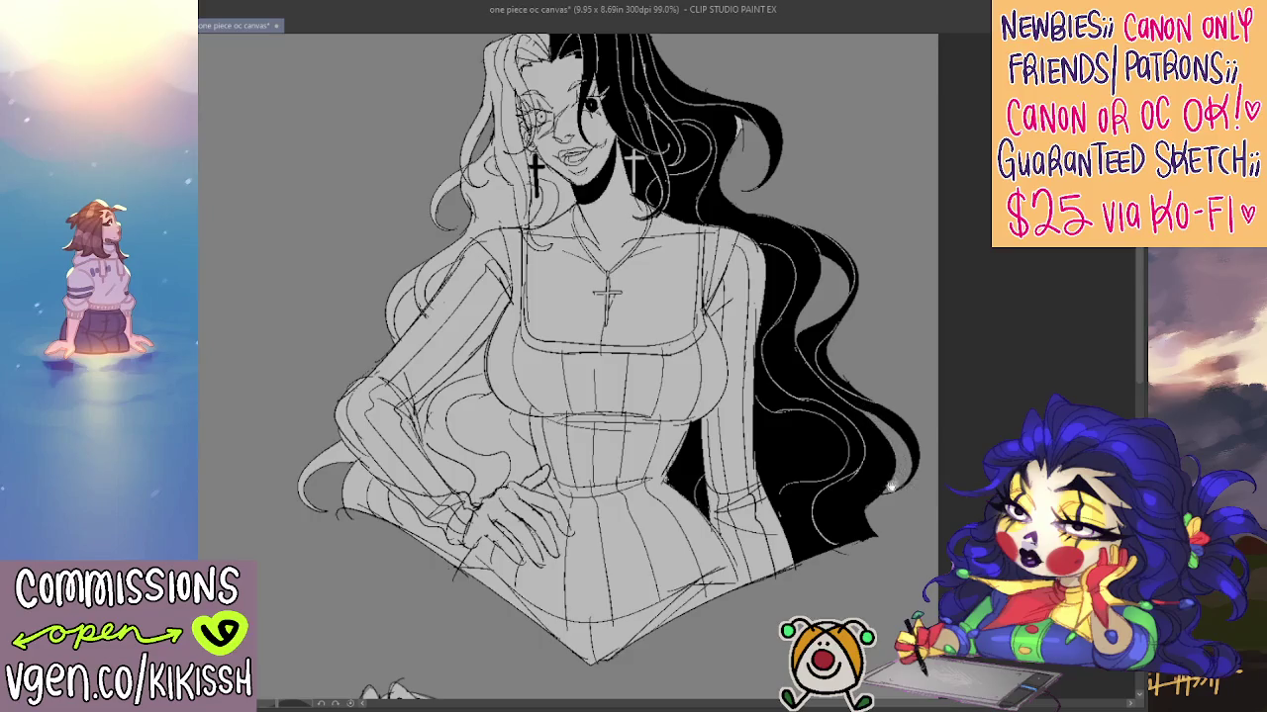
pyautogui.scroll(1, 890, 485)
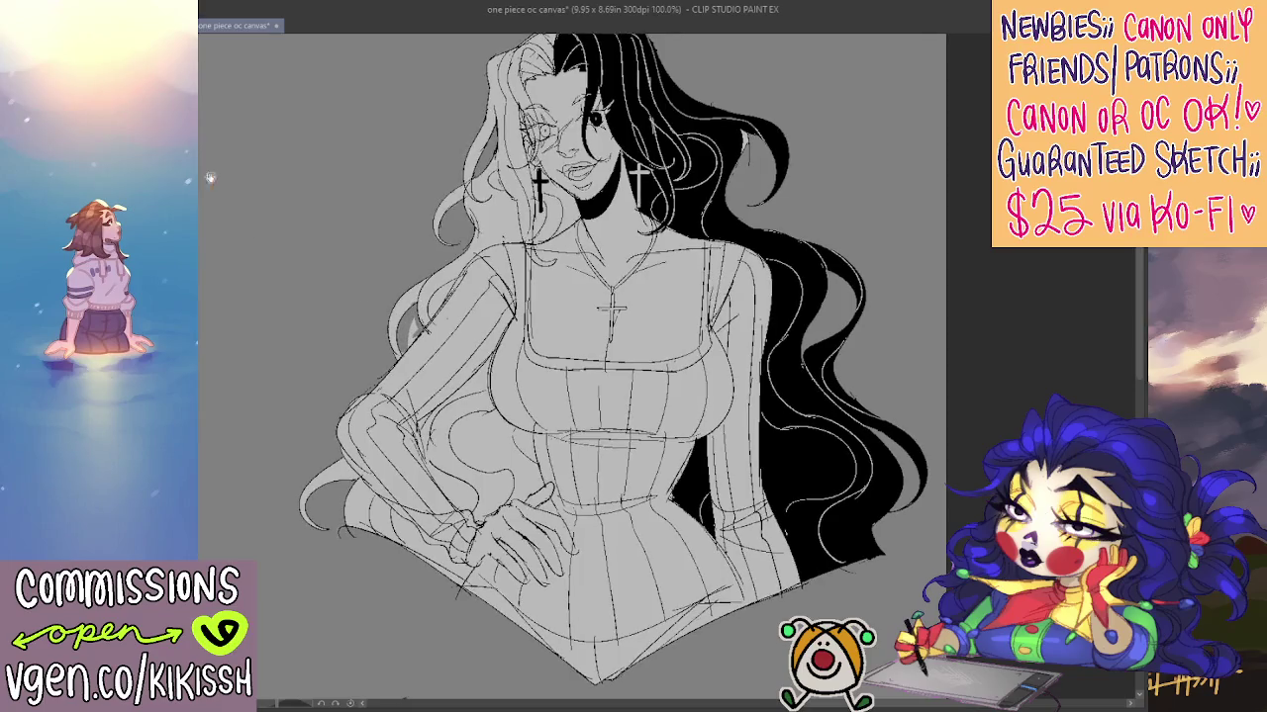
pyautogui.scroll(1, 278, 242)
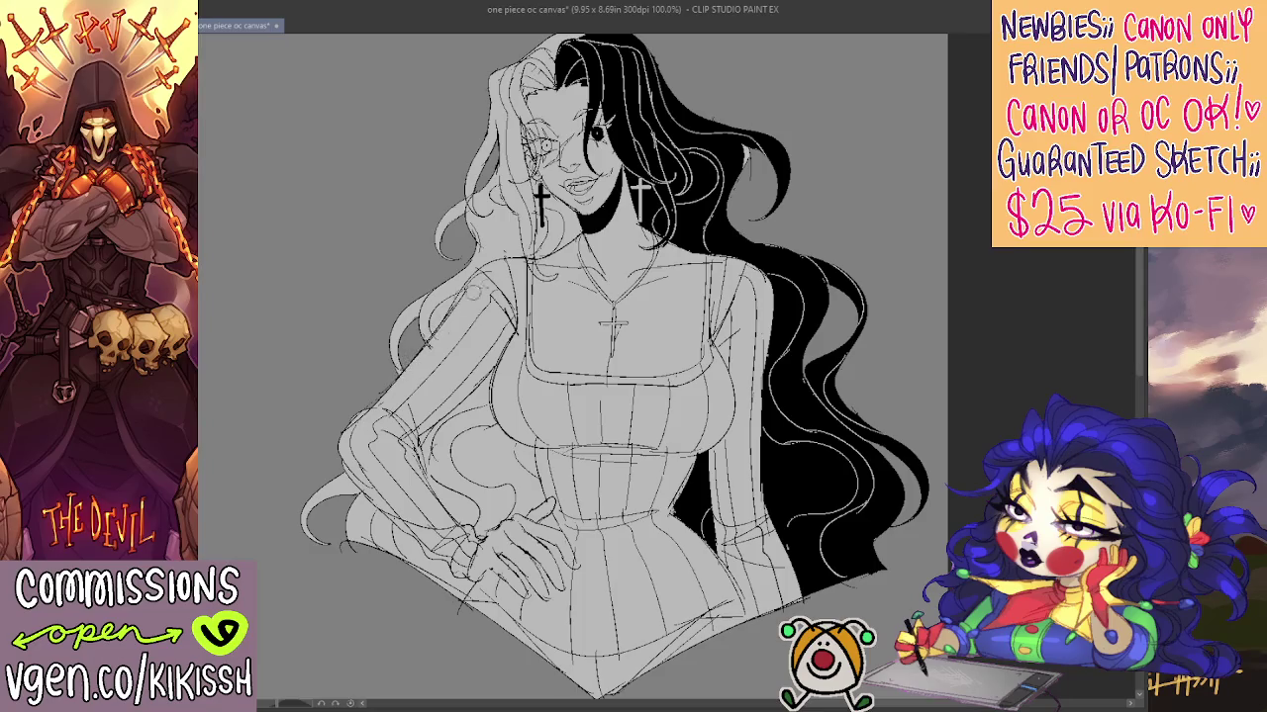
pyautogui.moveTo(675, 299); pyautogui.dragTo(638, 350)
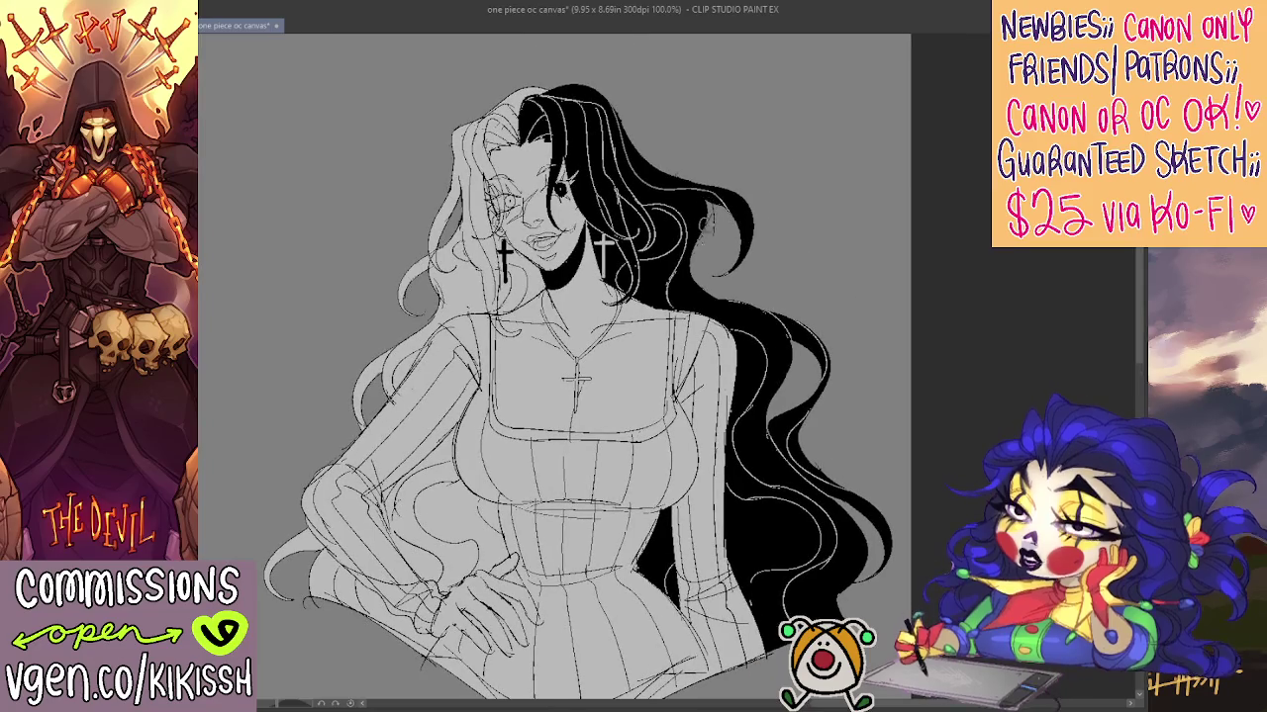
pyautogui.moveTo(739, 252); pyautogui.dragTo(740, 204)
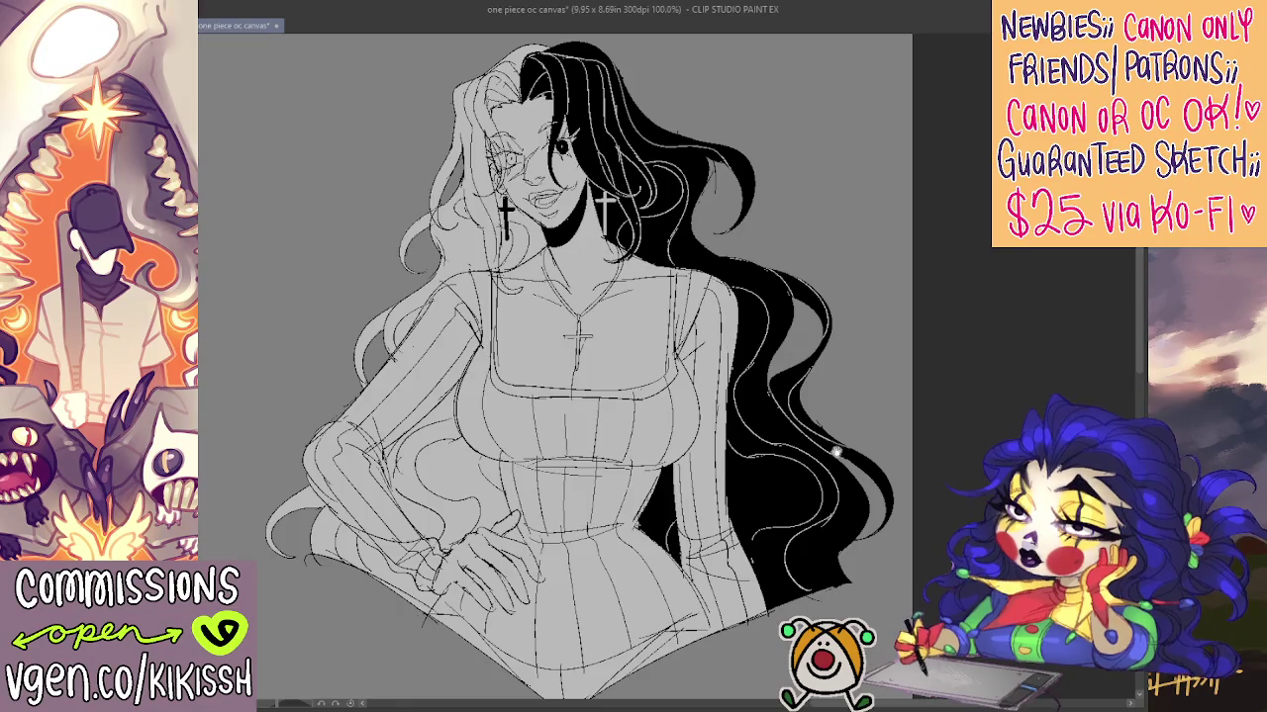
pyautogui.moveTo(740, 204); pyautogui.dragTo(746, 145)
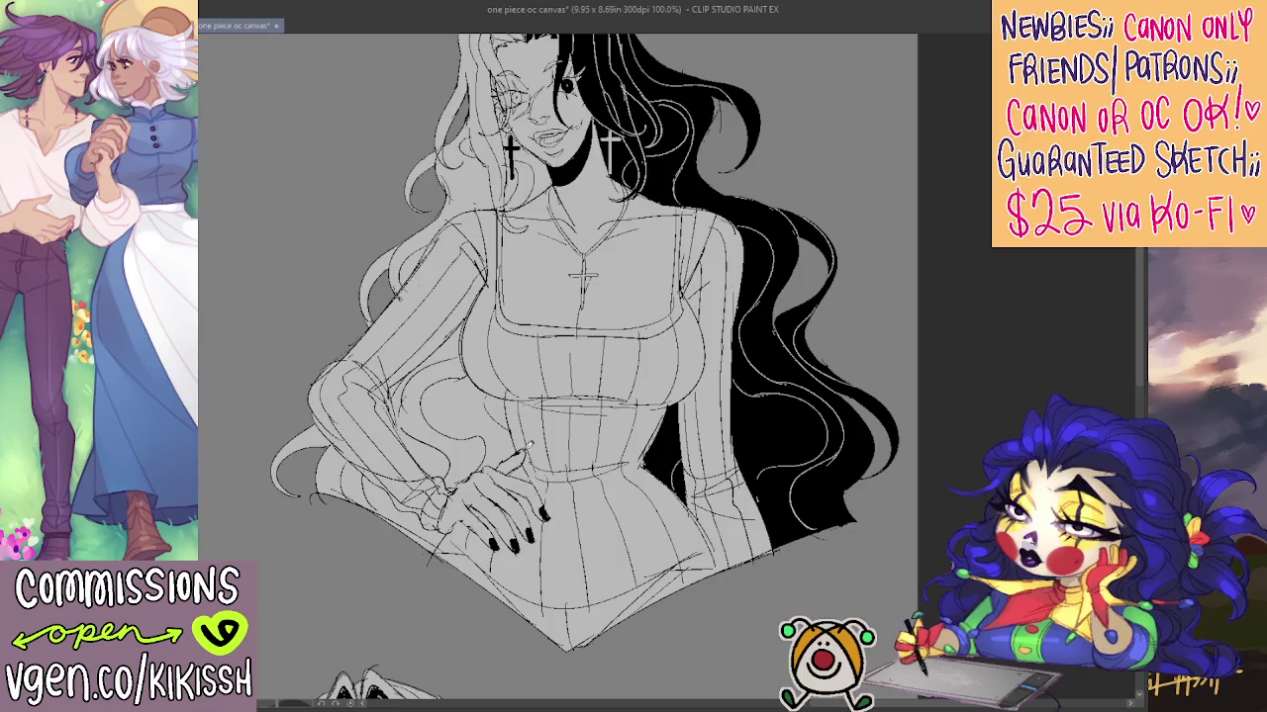
pyautogui.scroll(1, 717, 478)
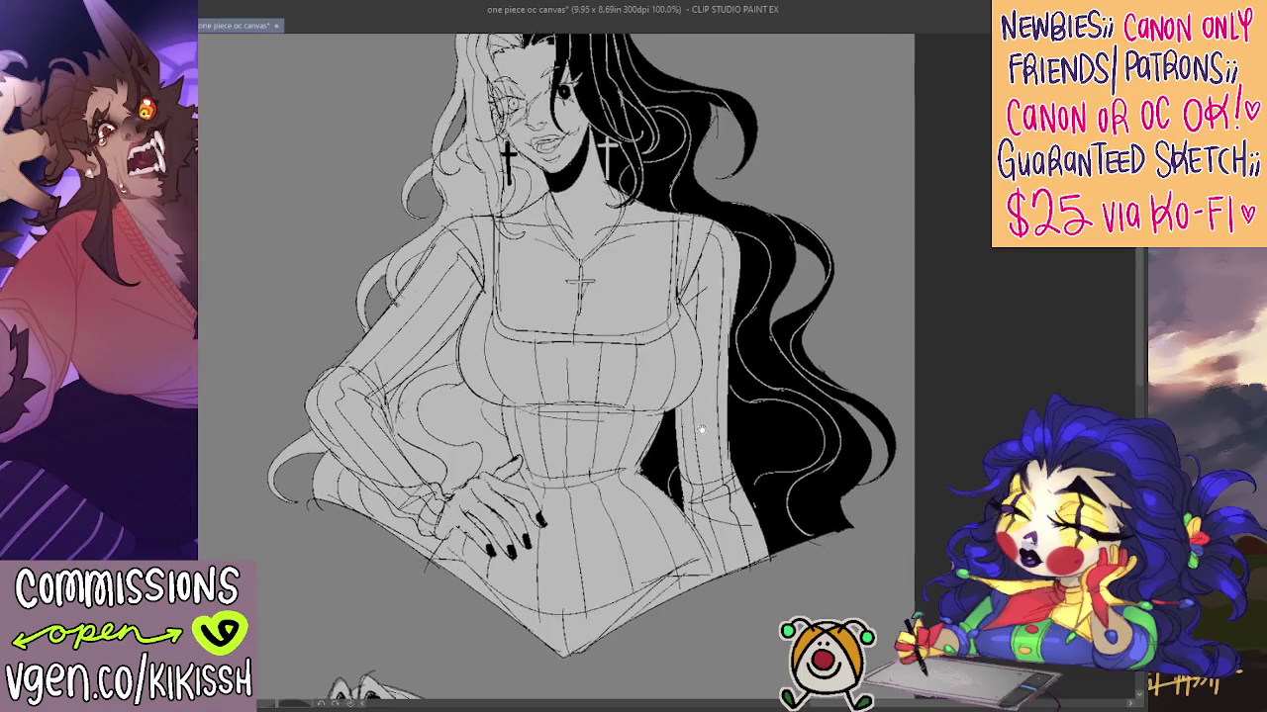
pyautogui.scroll(2, 717, 478)
pyautogui.scroll(1, 717, 478)
pyautogui.scroll(2, 826, 399)
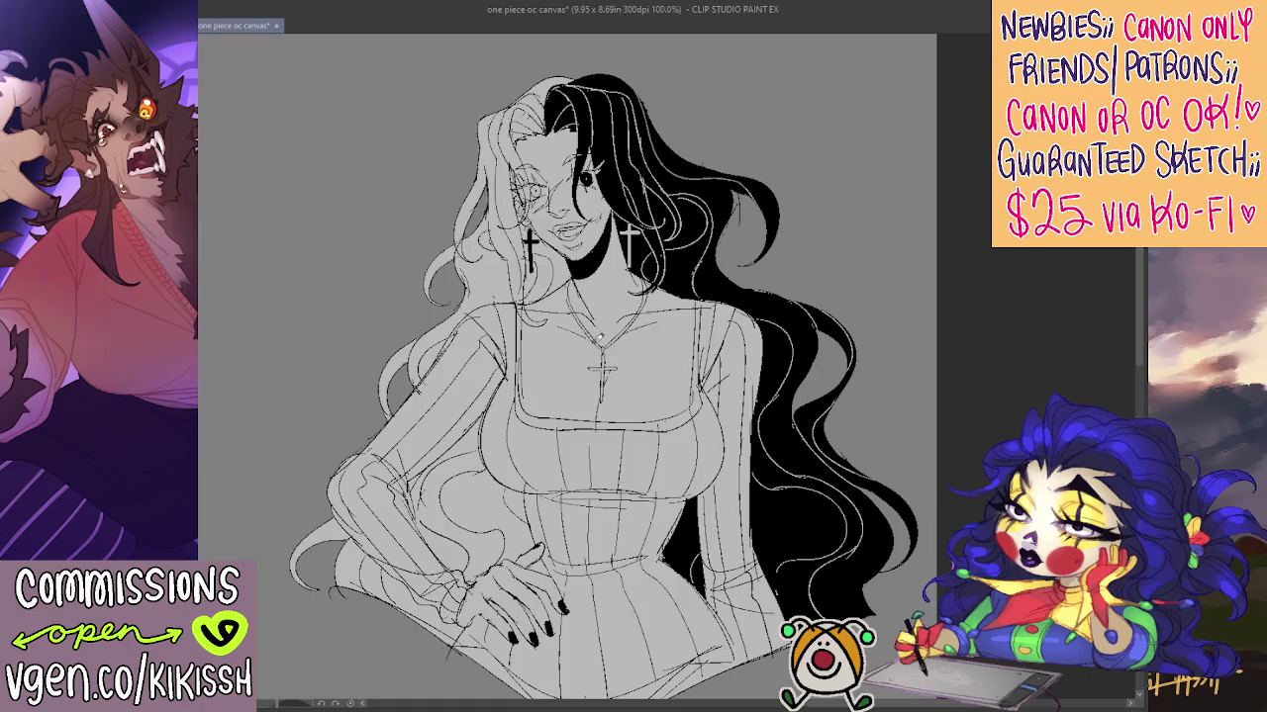
pyautogui.scroll(1, 742, 215)
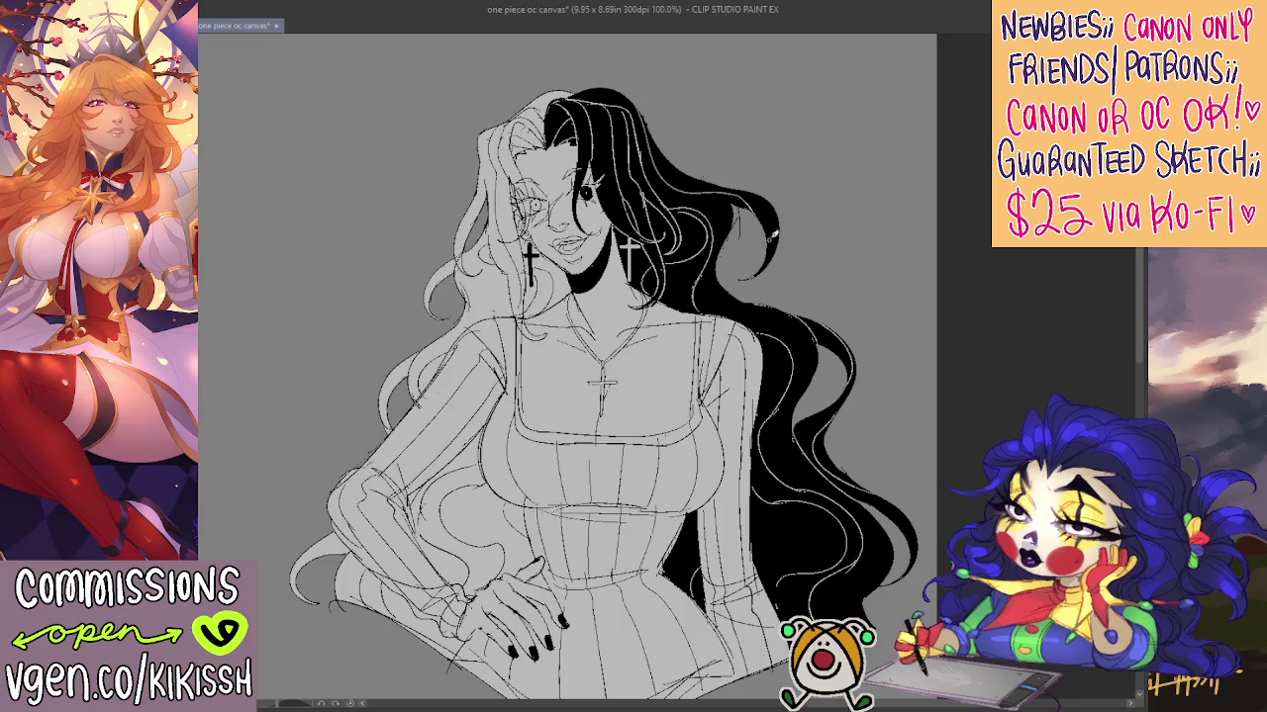
pyautogui.moveTo(775, 230); pyautogui.dragTo(792, 180)
pyautogui.scroll(1, 821, 196)
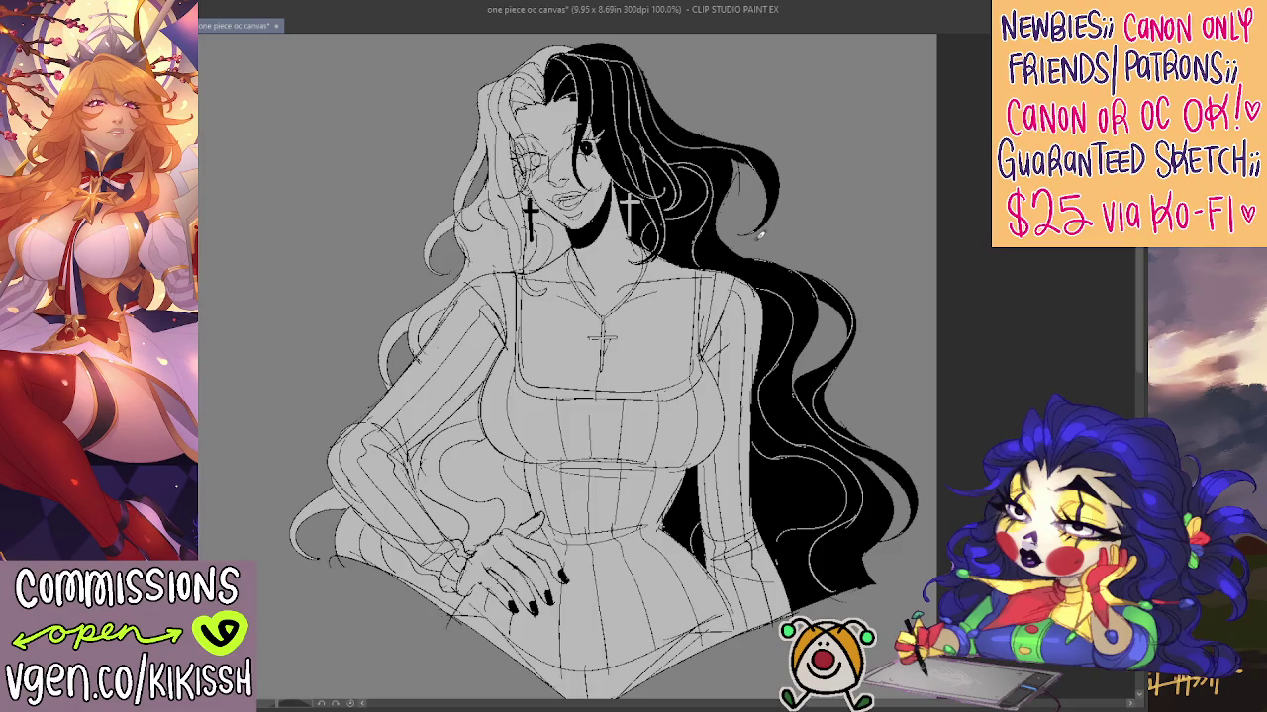
pyautogui.scroll(-1, 789, 320)
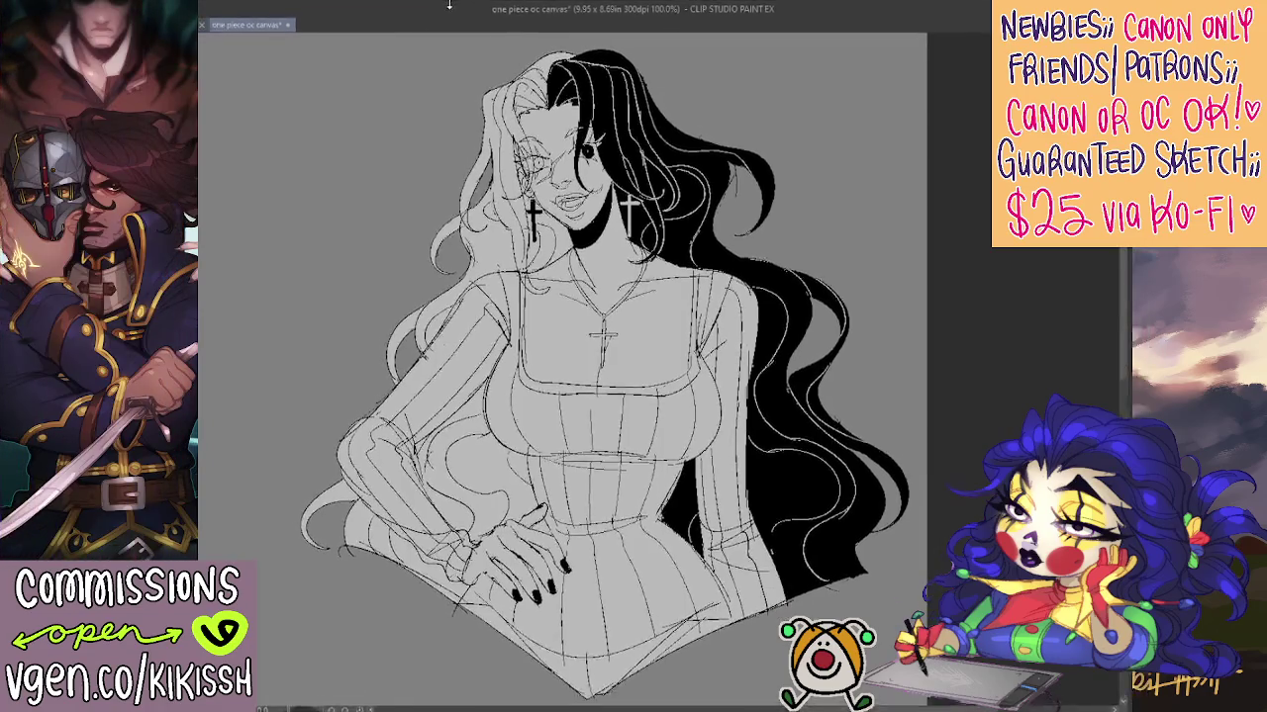
pyautogui.scroll(-1, 679, 210)
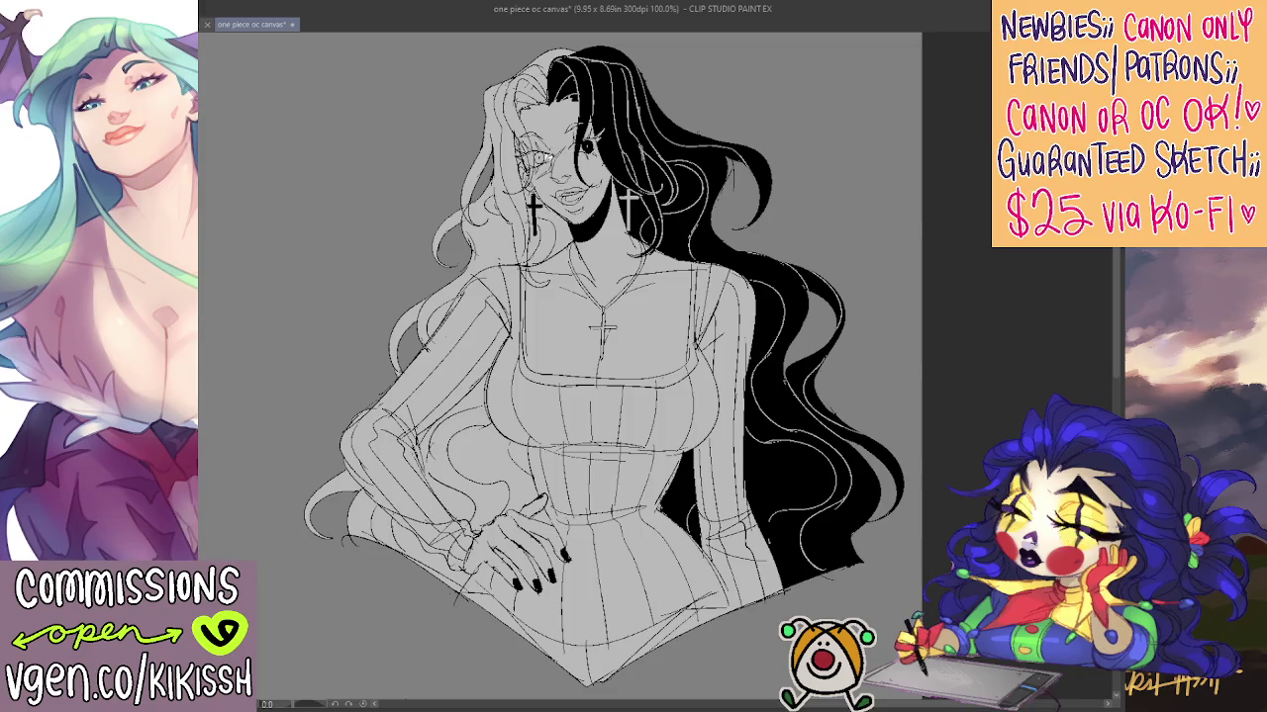
pyautogui.moveTo(540, 554); pyautogui.dragTo(797, 272)
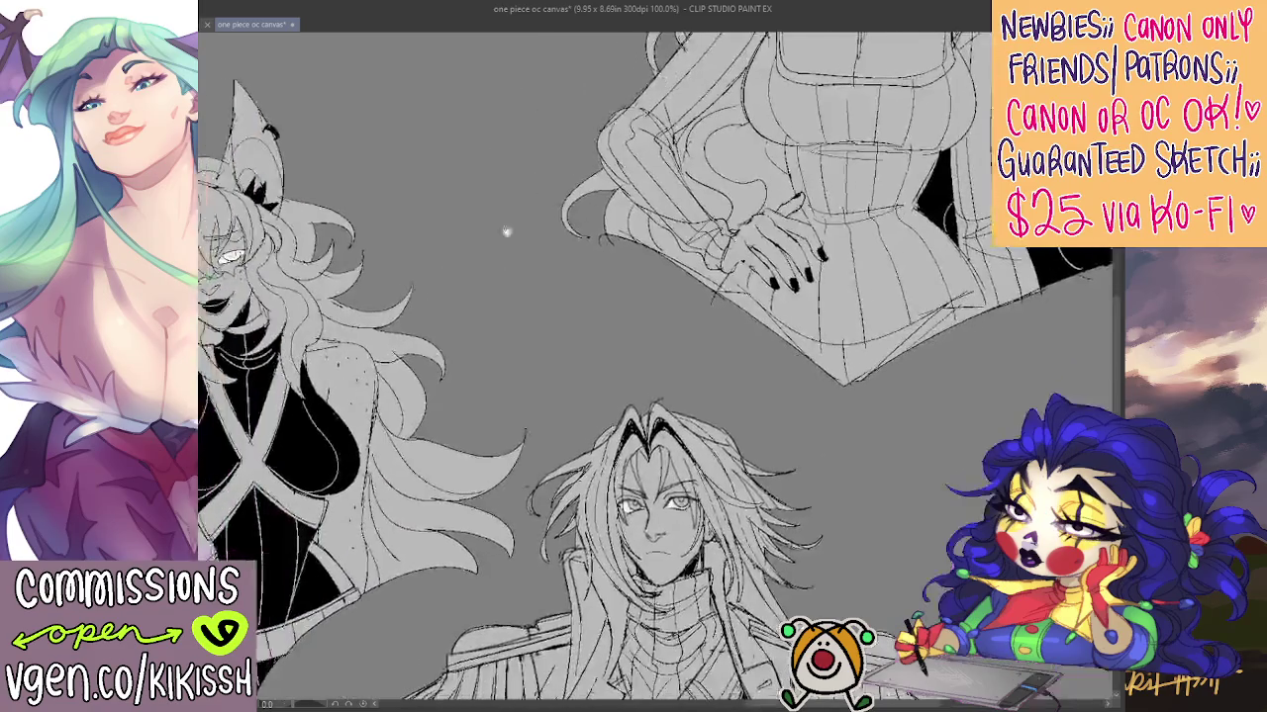
pyautogui.moveTo(581, 213)
pyautogui.mouseDown()
pyautogui.moveTo(379, 351)
pyautogui.moveTo(353, 534)
pyautogui.mouseUp()
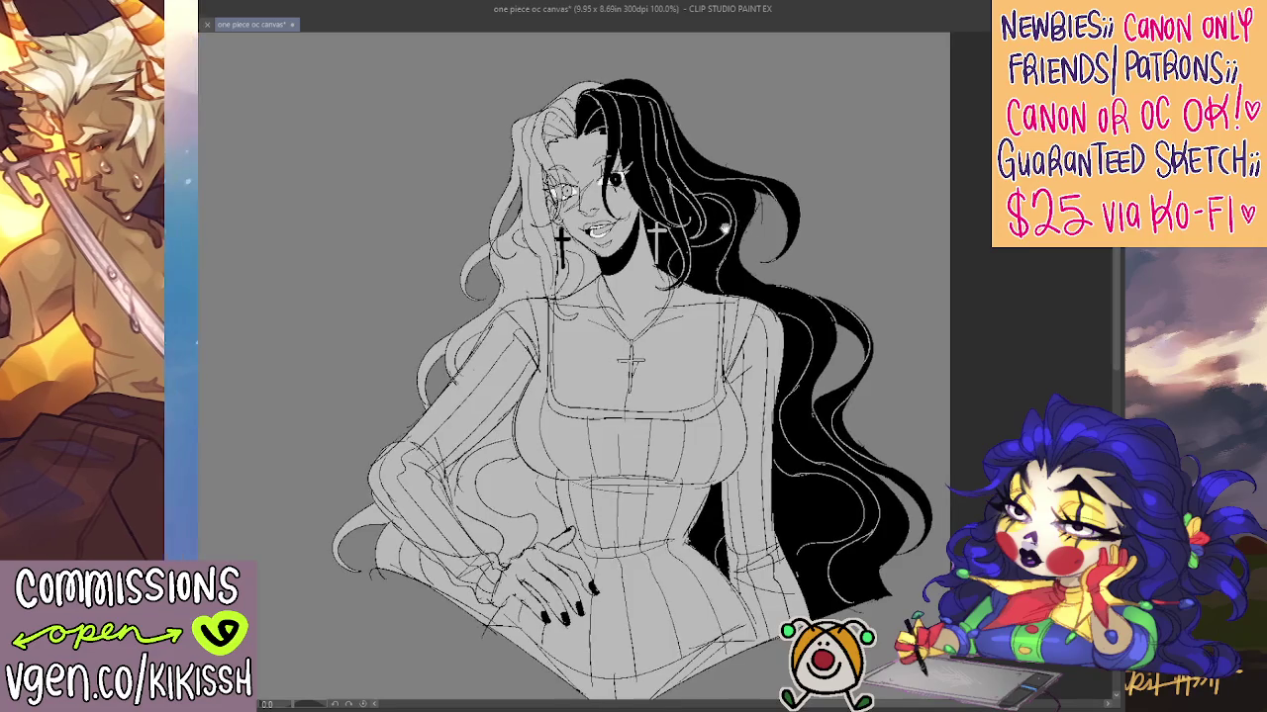
# Handwrite a white signature and the year 2025 near the skirt's lower right
pyautogui.moveTo(741, 175); pyautogui.dragTo(726, 169)
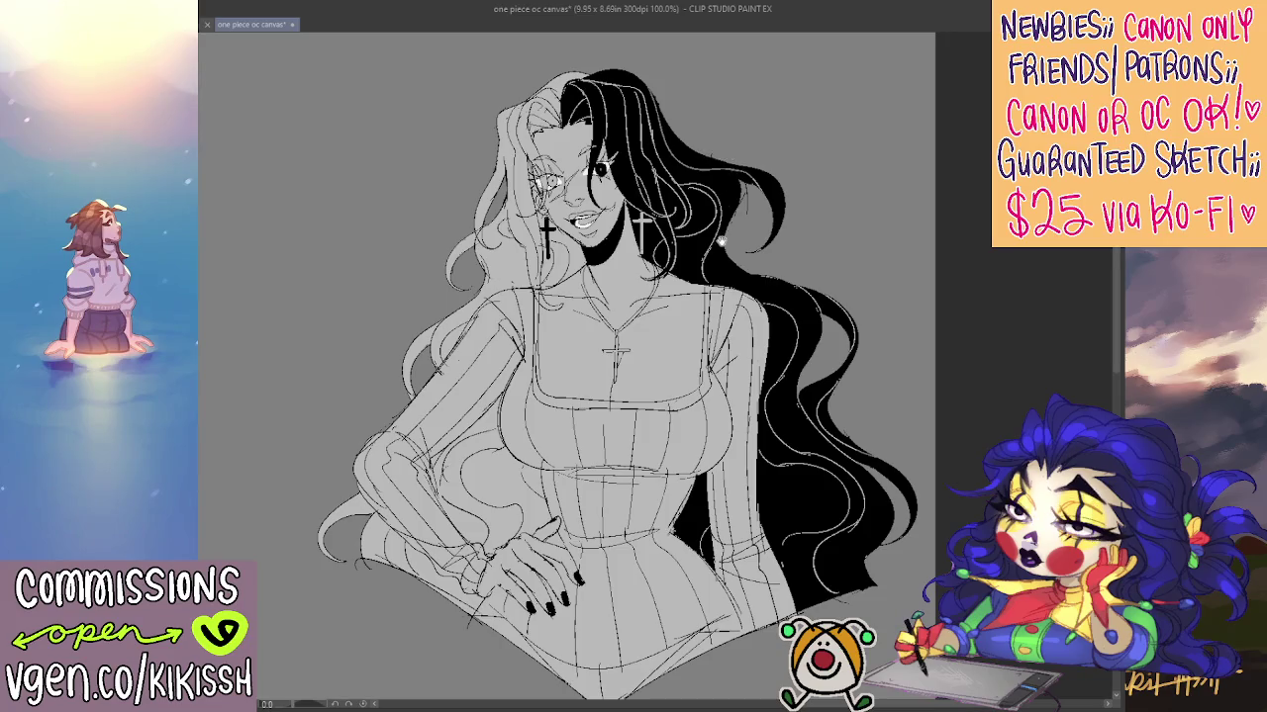
pyautogui.moveTo(721, 241); pyautogui.dragTo(717, 236)
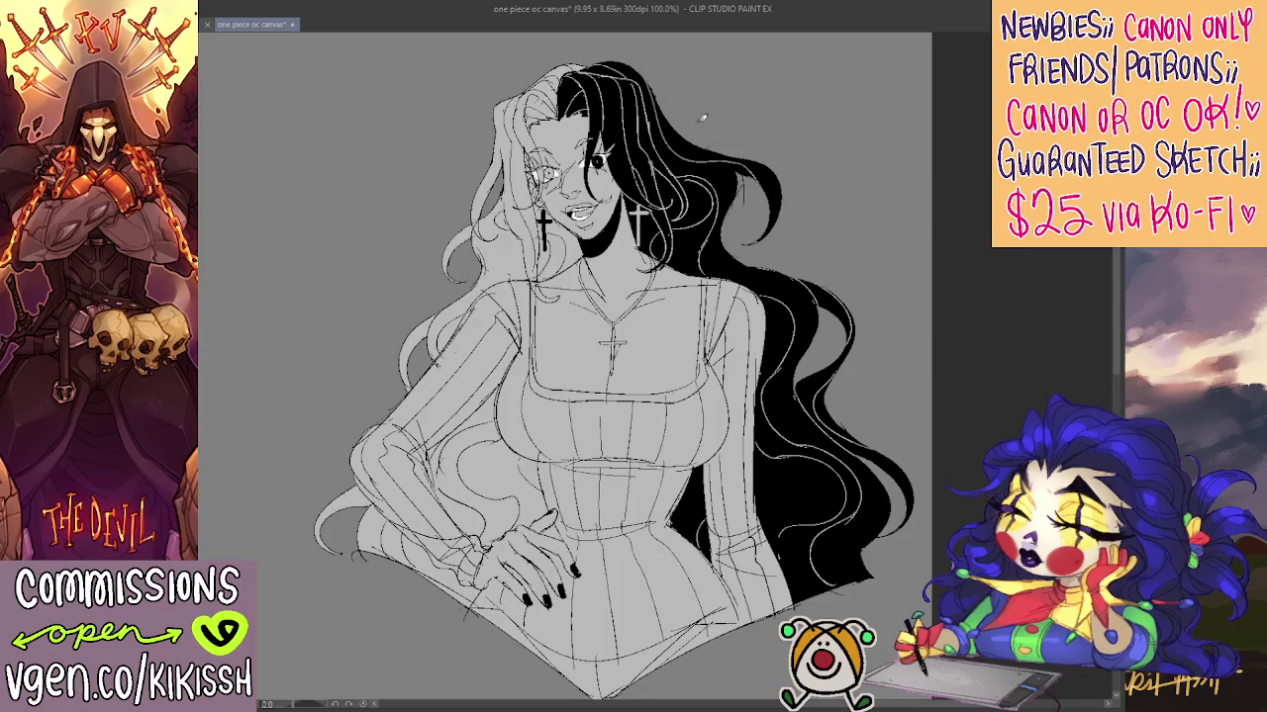
pyautogui.scroll(-1, 804, 278)
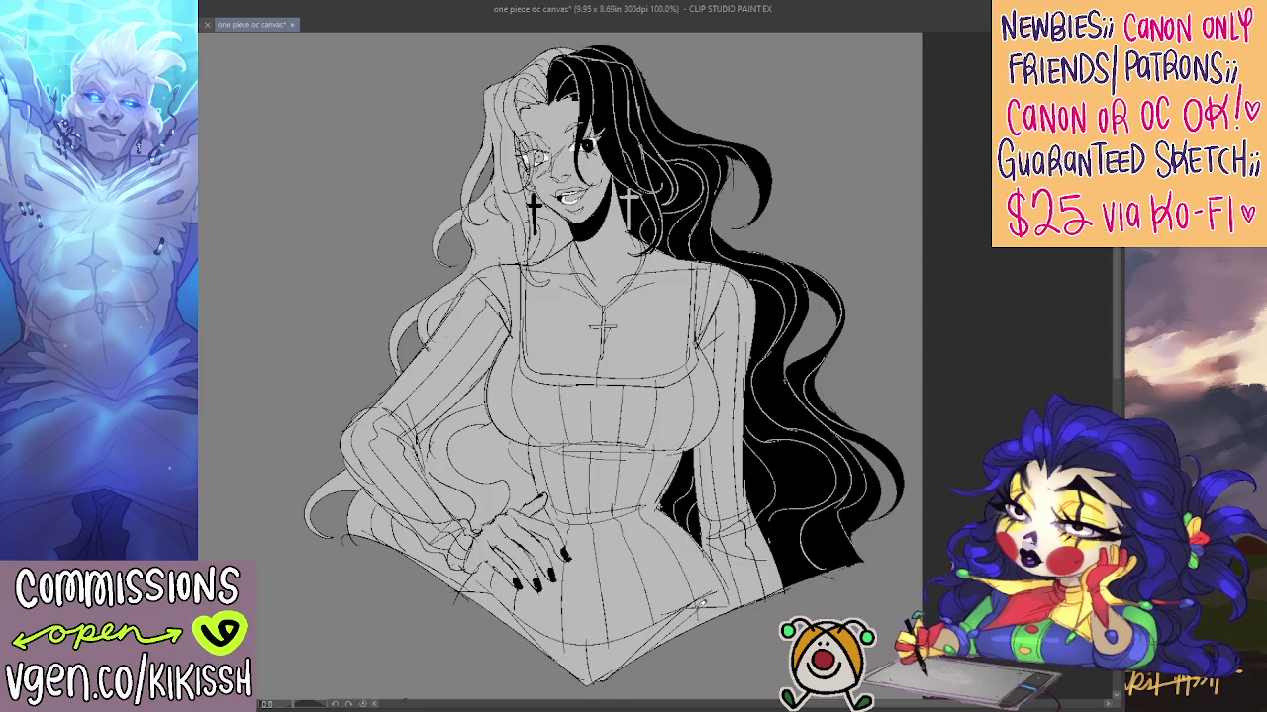
pyautogui.moveTo(709, 599)
pyautogui.mouseDown()
pyautogui.moveTo(726, 640)
pyautogui.moveTo(752, 577)
pyautogui.mouseUp()
pyautogui.moveTo(744, 621)
pyautogui.mouseDown()
pyautogui.moveTo(788, 572)
pyautogui.moveTo(788, 597)
pyautogui.moveTo(815, 574)
pyautogui.moveTo(827, 584)
pyautogui.moveTo(841, 554)
pyautogui.moveTo(844, 571)
pyautogui.mouseUp()
pyautogui.moveTo(754, 621)
pyautogui.mouseDown()
pyautogui.moveTo(772, 638)
pyautogui.moveTo(847, 585)
pyautogui.mouseUp()
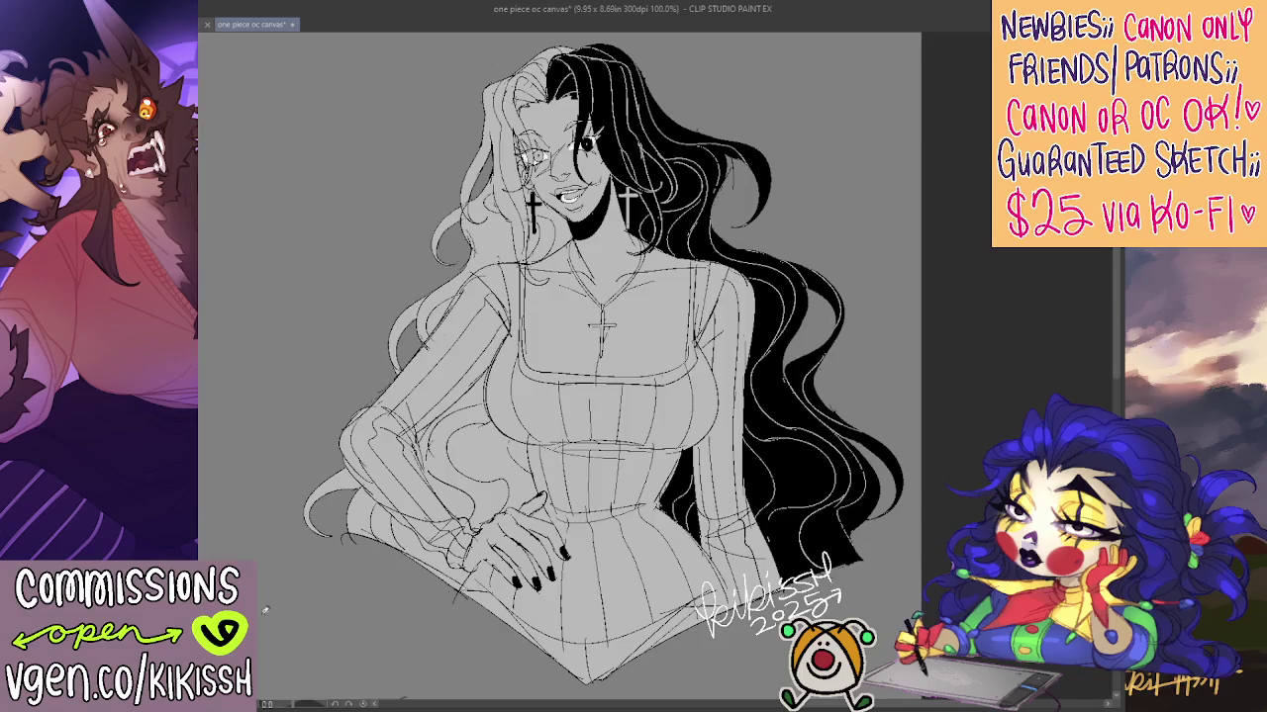
pyautogui.scroll(-5, 554, 396)
pyautogui.moveTo(495, 396); pyautogui.dragTo(881, 248)
pyautogui.scroll(2, 806, 197)
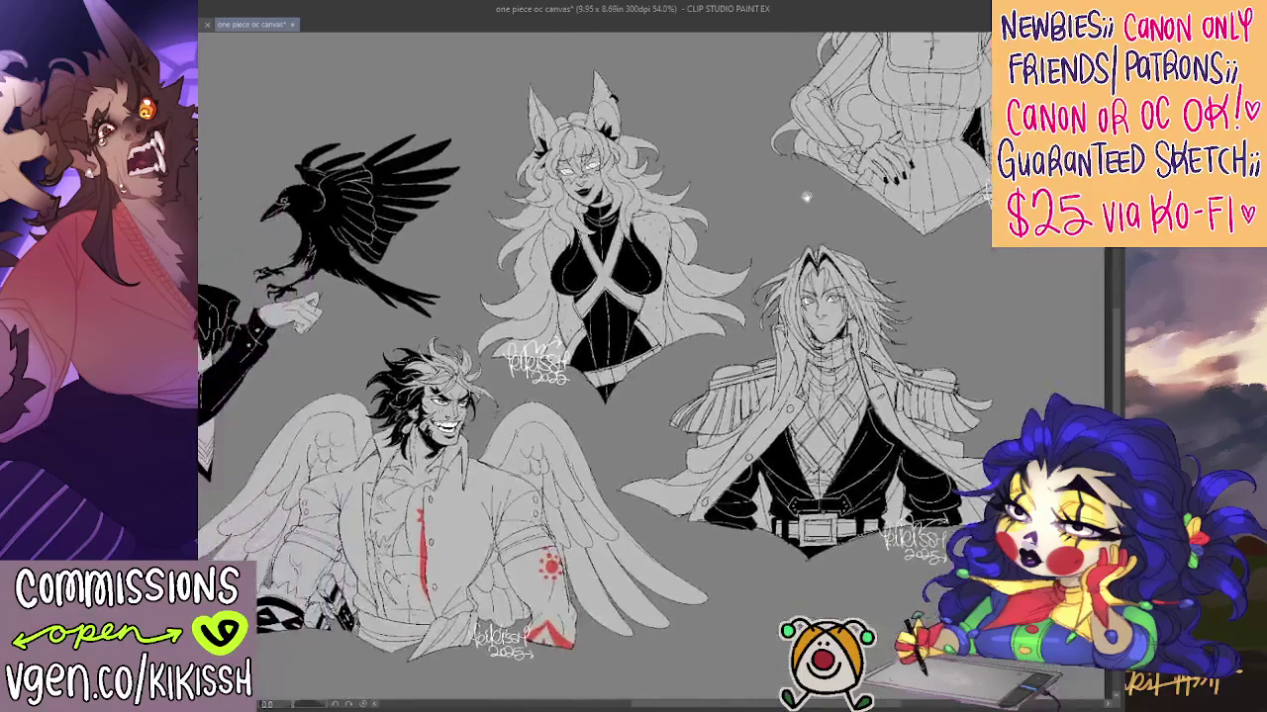
pyautogui.moveTo(806, 197); pyautogui.dragTo(690, 376)
pyautogui.scroll(2, 690, 376)
pyautogui.scroll(2, 540, 472)
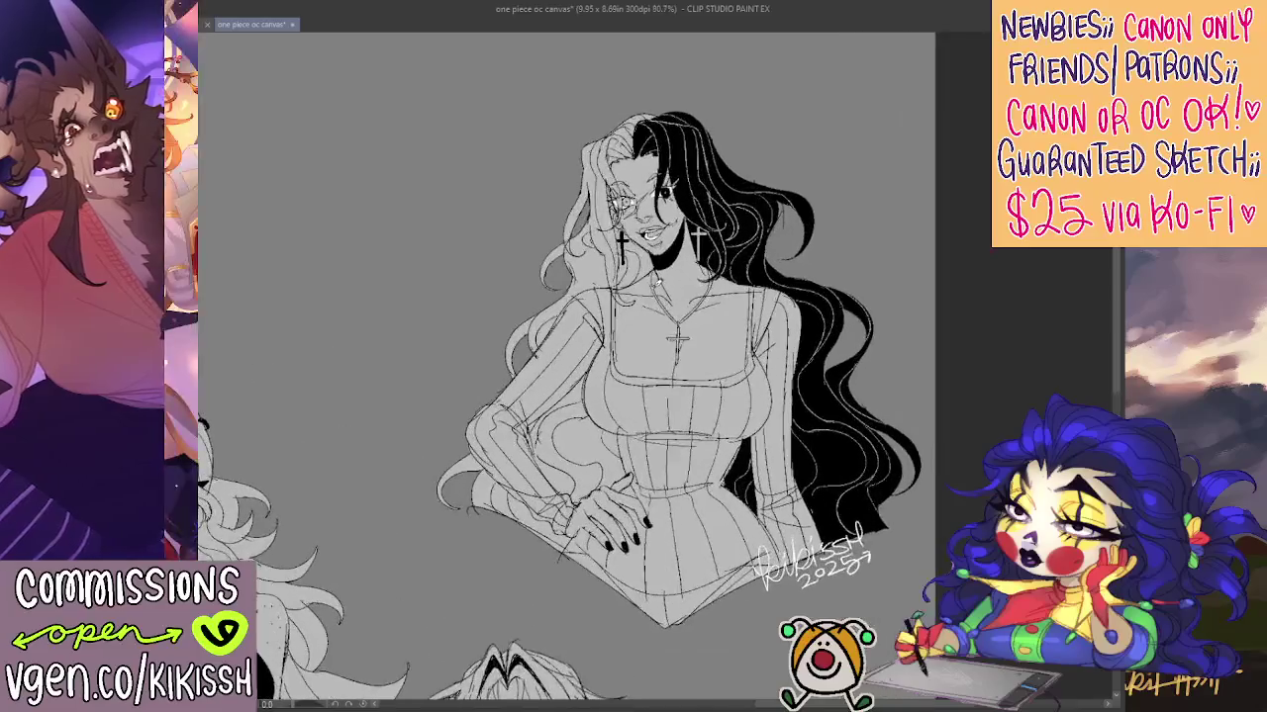
pyautogui.scroll(1, 531, 353)
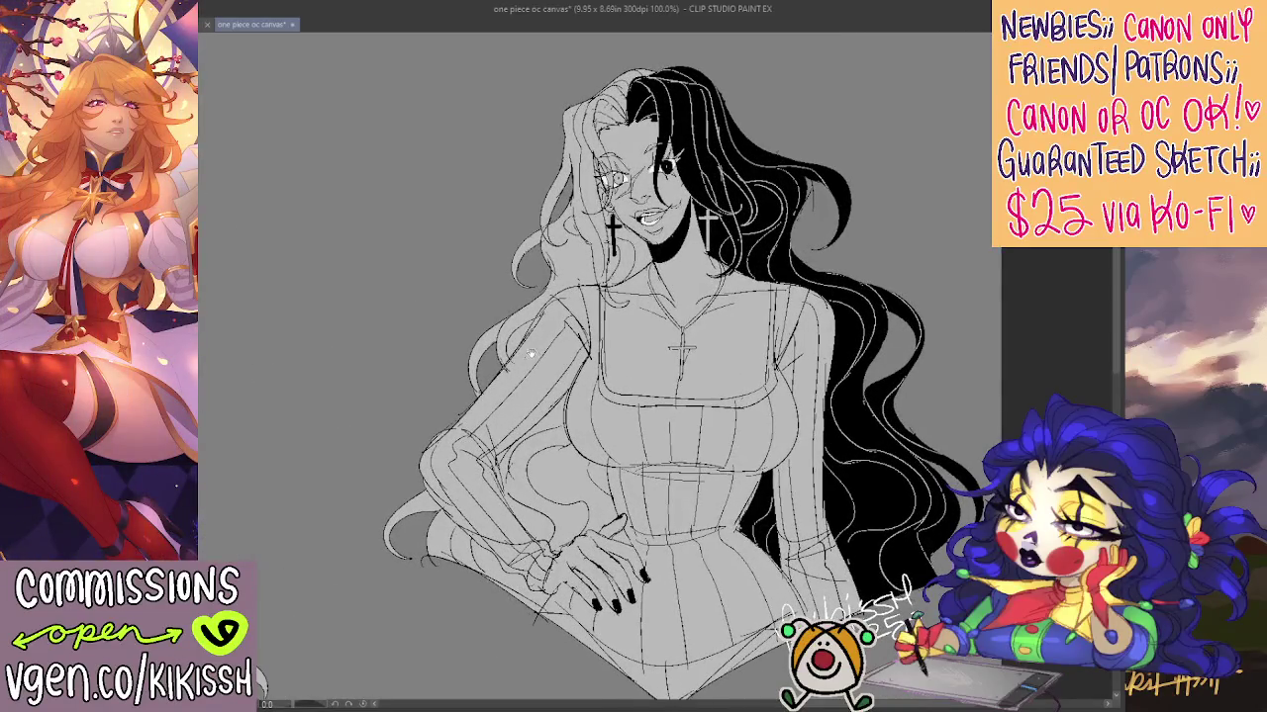
pyautogui.moveTo(530, 353); pyautogui.dragTo(507, 333)
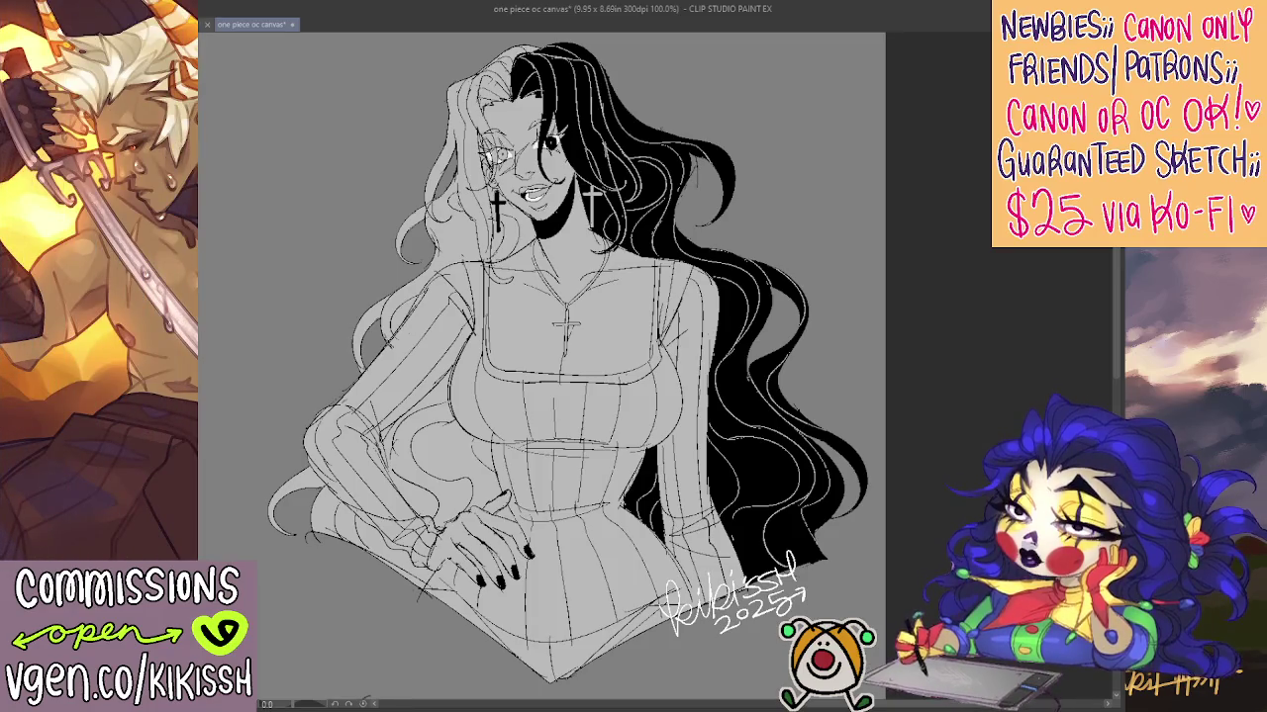
# Zoom out to 54% and undo the most recent stroke
pyautogui.scroll(-2, 574, 366)
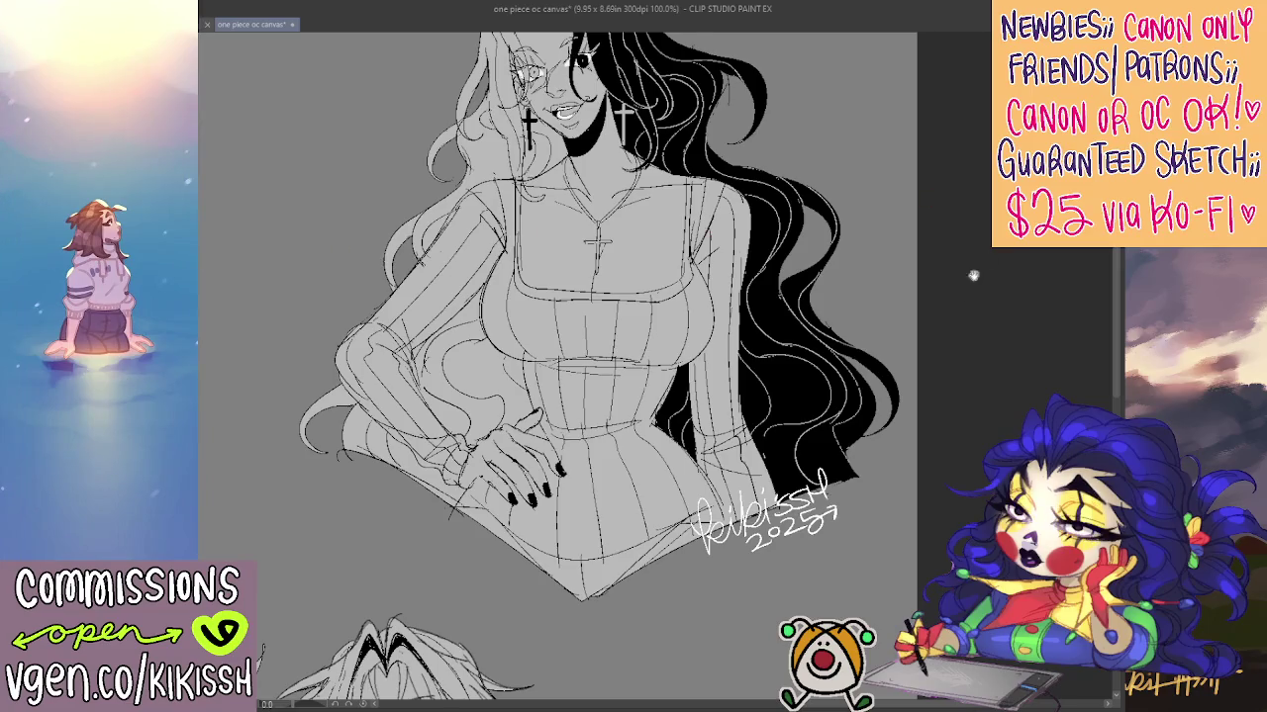
pyautogui.scroll(2, 604, 356)
pyautogui.scroll(2, 604, 356)
pyautogui.scroll(-5, 564, 366)
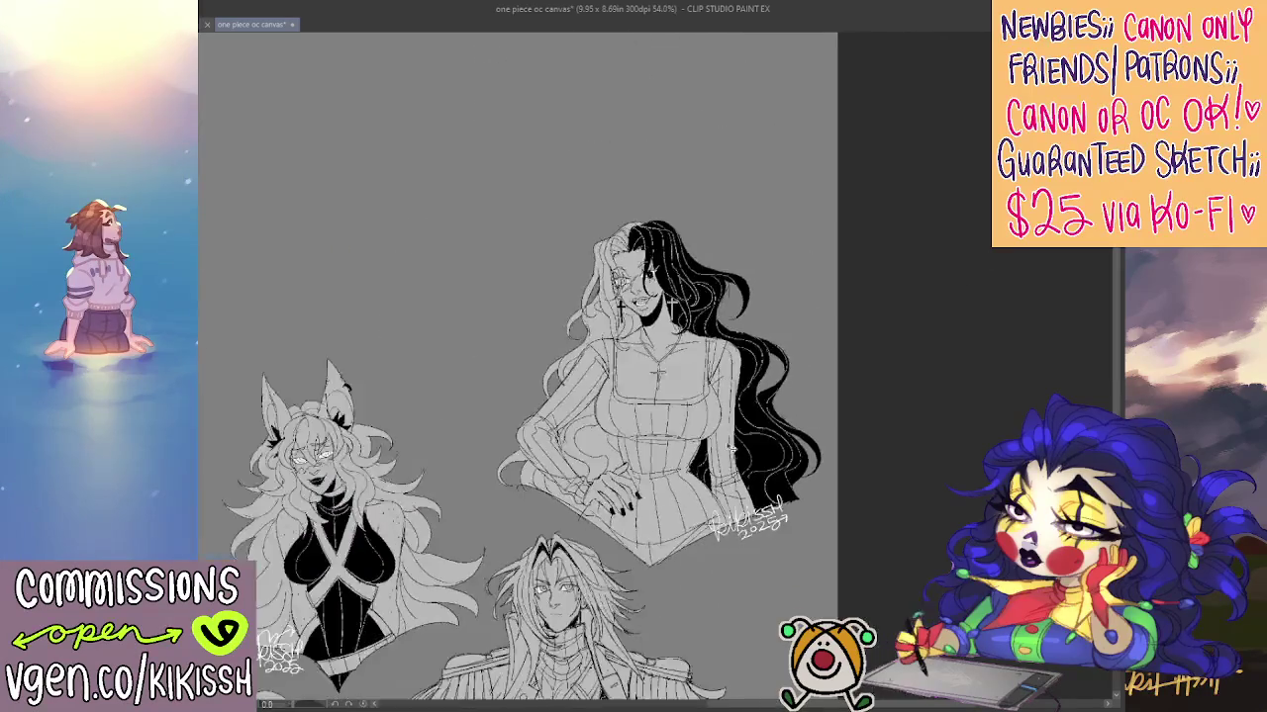
pyautogui.scroll(-4, 564, 366)
pyautogui.hscroll(-3, 594, 366)
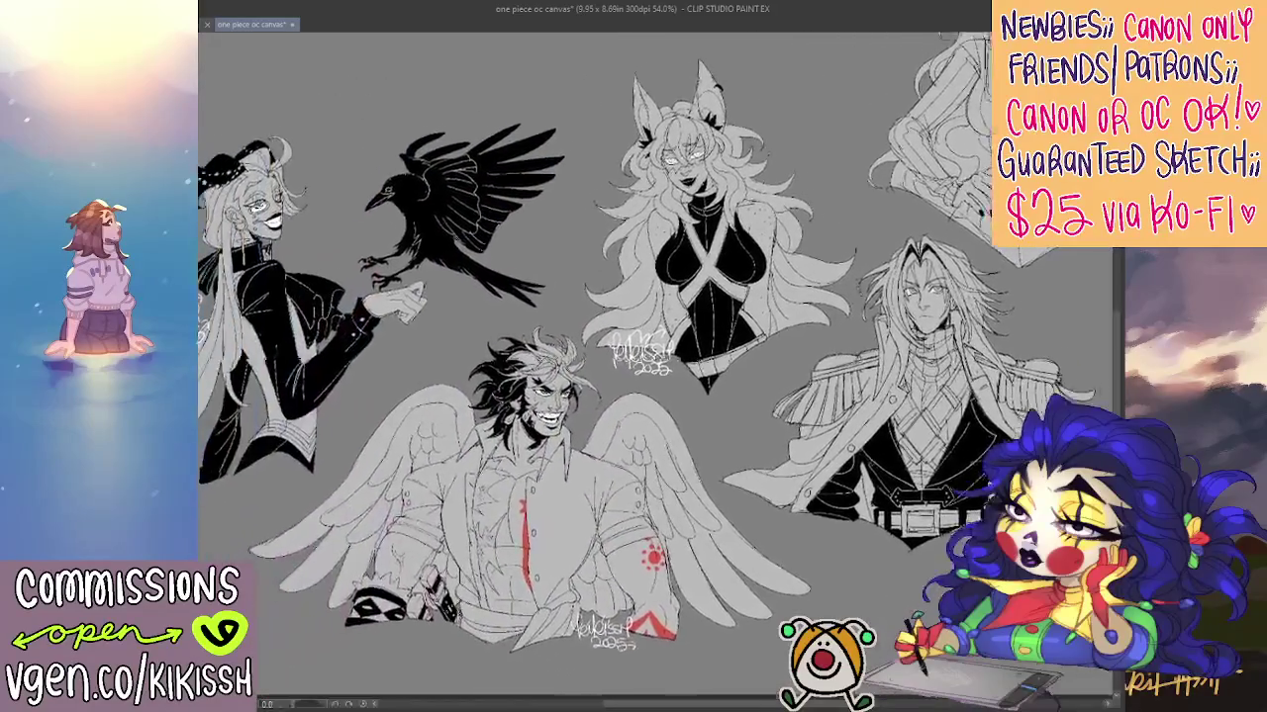
pyautogui.hscroll(3, 594, 366)
pyautogui.scroll(2, 594, 366)
pyautogui.scroll(2, 593, 366)
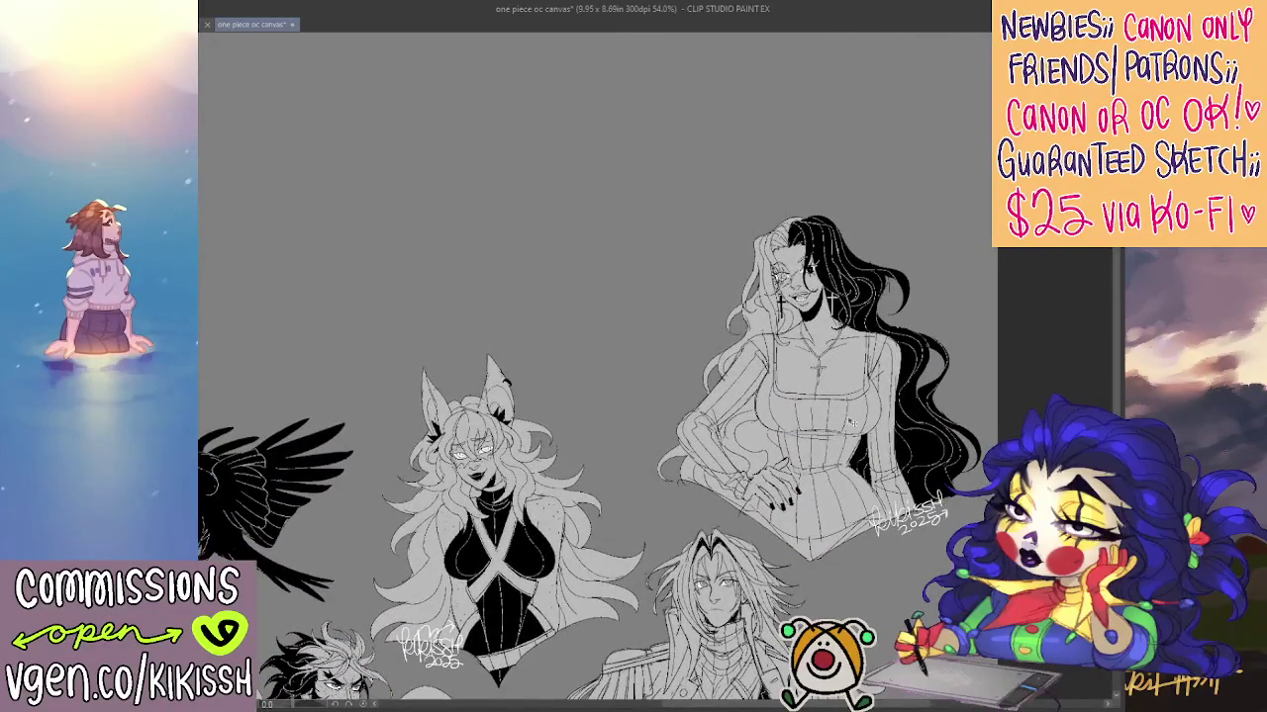
pyautogui.hotkey('ctrl', 'z')
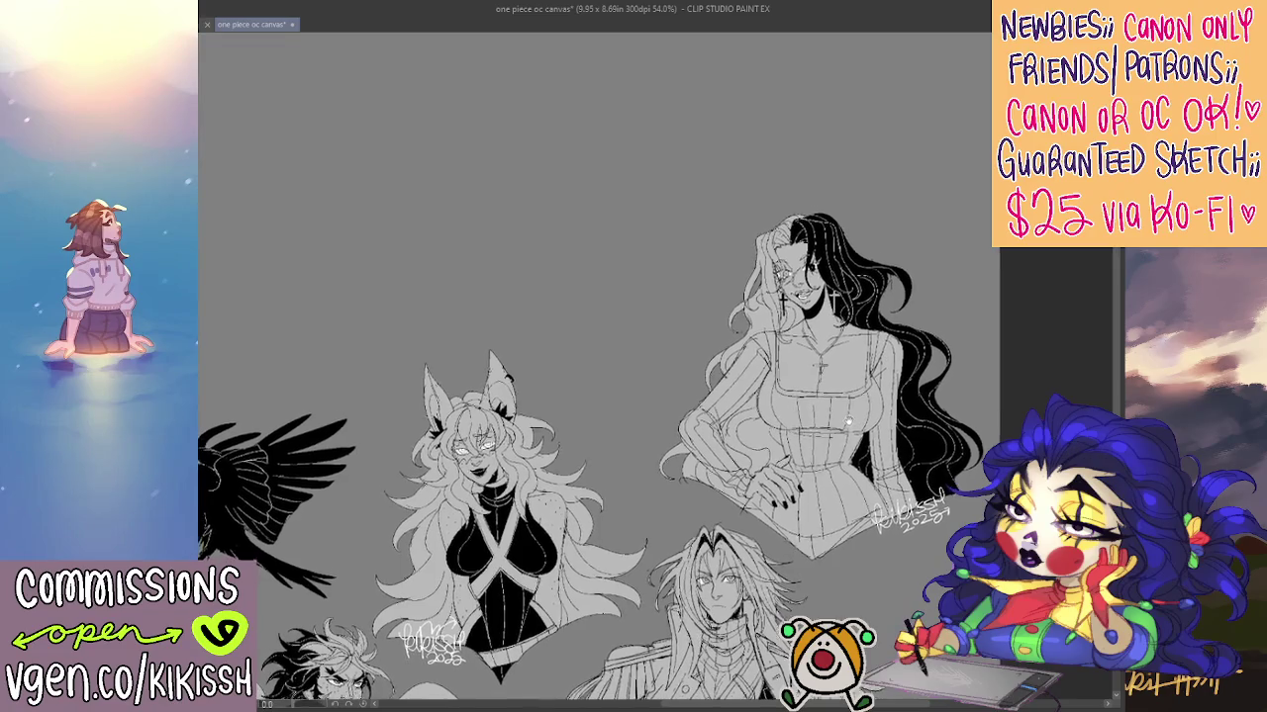
# Pan and zoom to 88.7% onto the blank area above the sketches
pyautogui.scroll(-2, 594, 396)
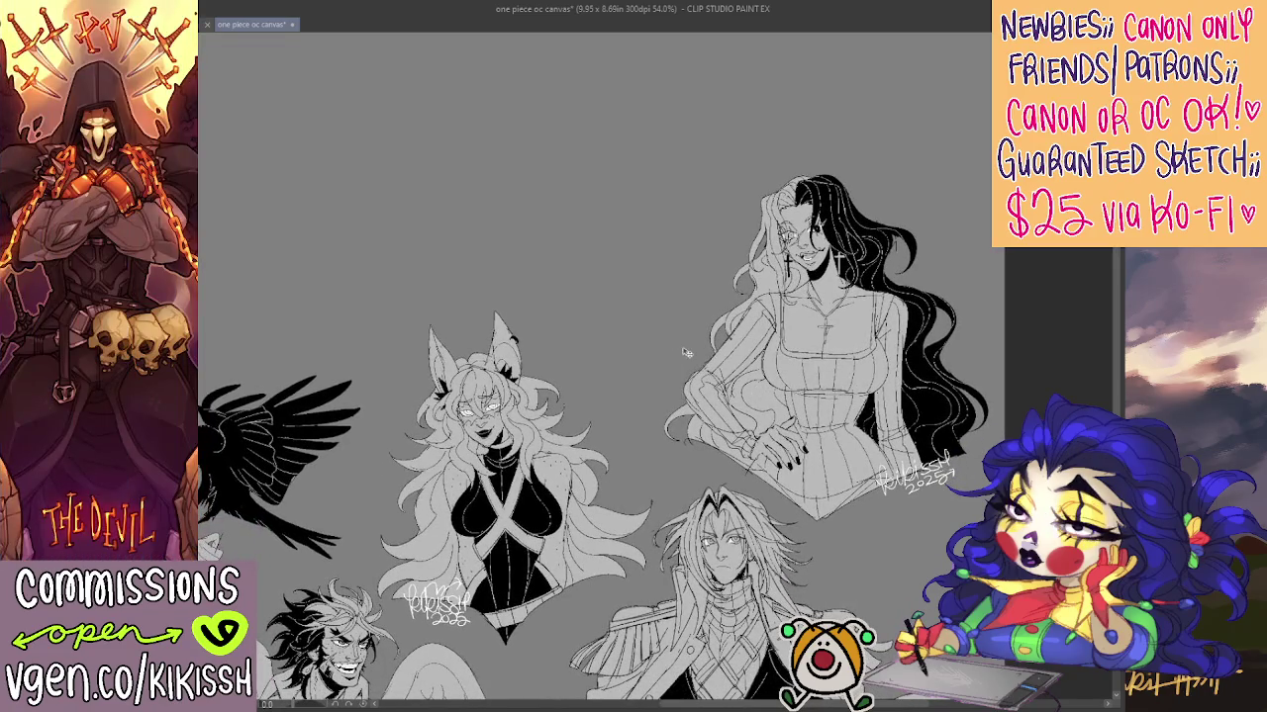
pyautogui.scroll(2, 653, 261)
pyautogui.scroll(2, 761, 343)
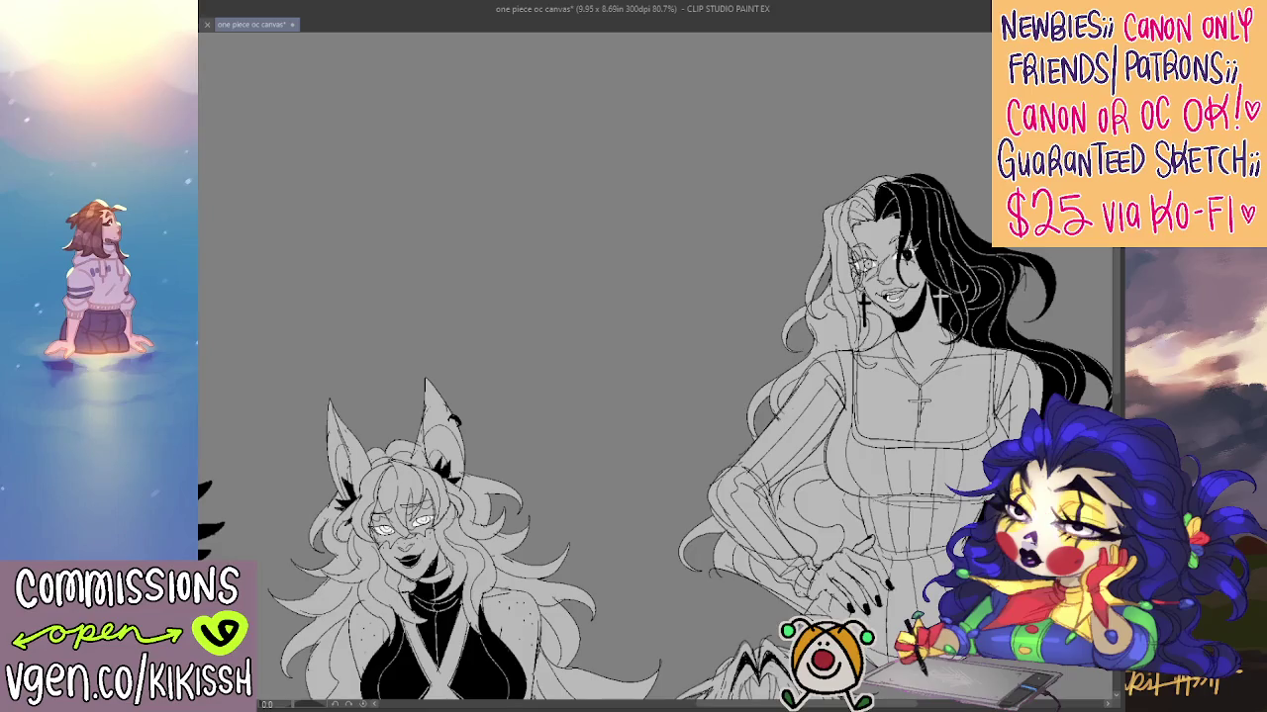
pyautogui.moveTo(467, 281)
pyautogui.mouseDown()
pyautogui.moveTo(528, 212)
pyautogui.moveTo(580, 311)
pyautogui.moveTo(613, 427)
pyautogui.mouseUp()
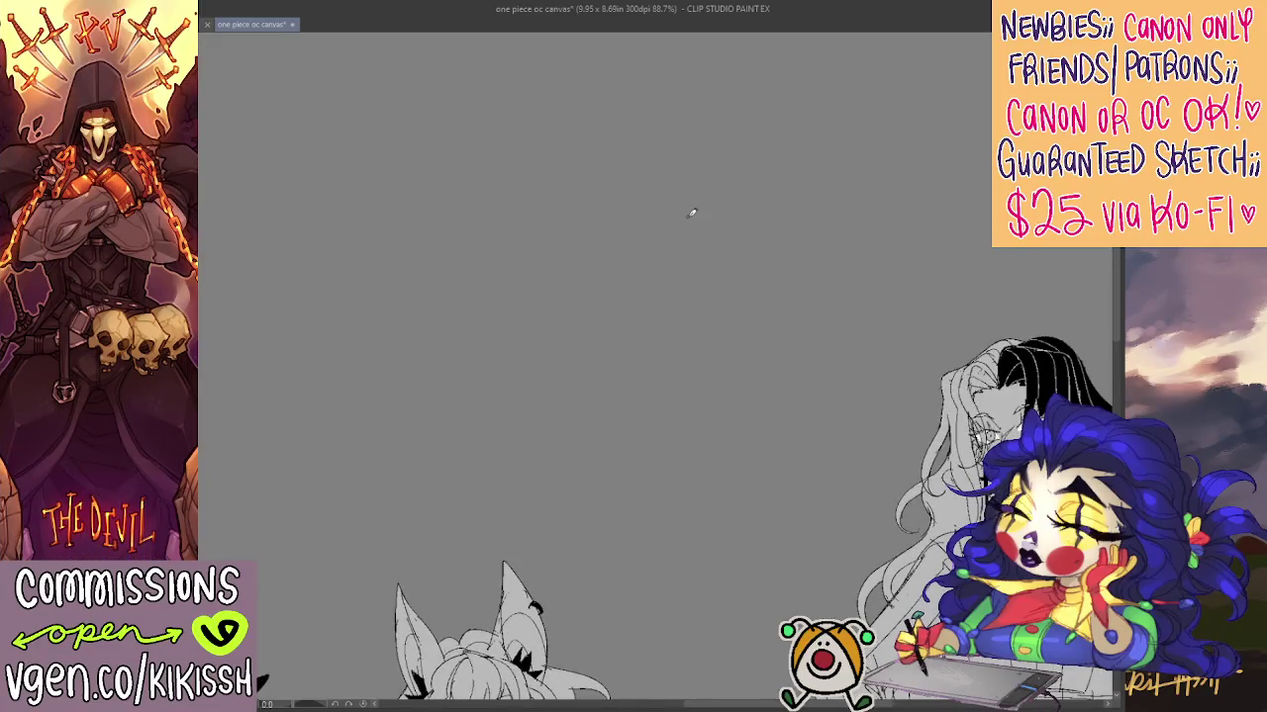
# Sketch a rough head circle with a snout and eye in the empty space
pyautogui.scroll(2, 648, 223)
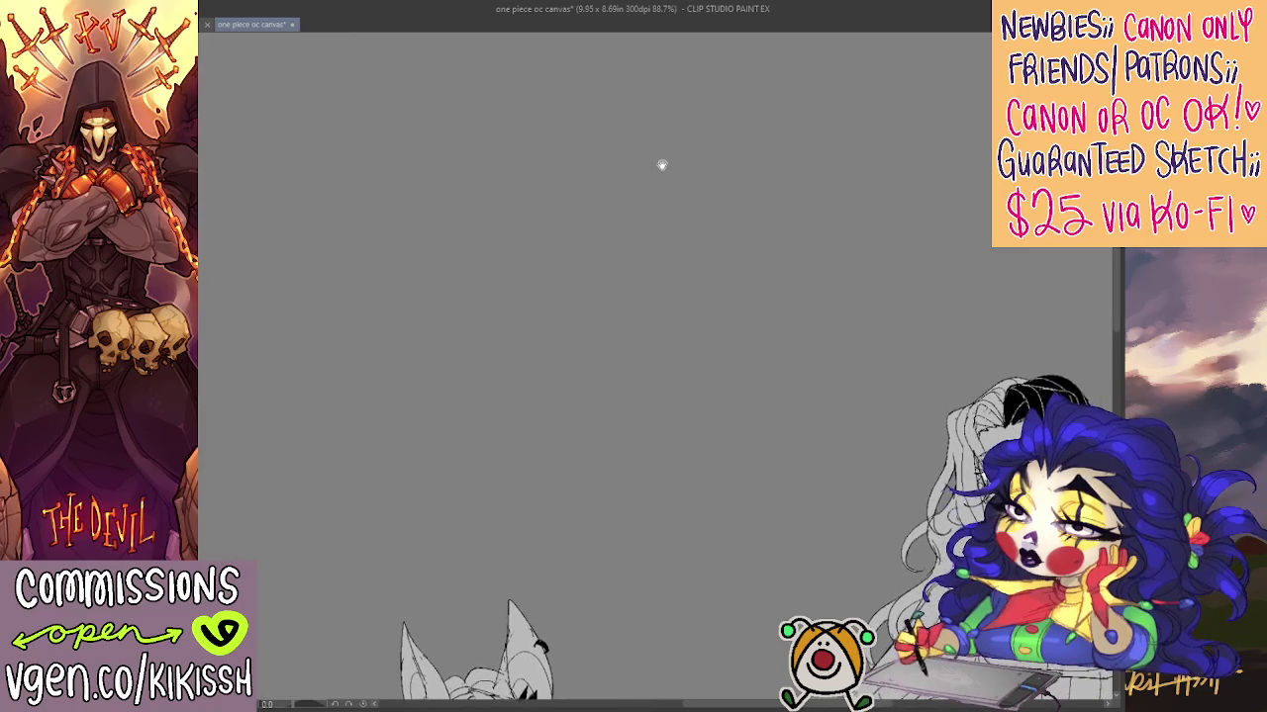
pyautogui.moveTo(667, 85)
pyautogui.mouseDown()
pyautogui.moveTo(640, 129)
pyautogui.moveTo(615, 138)
pyautogui.moveTo(592, 190)
pyautogui.moveTo(669, 191)
pyautogui.mouseUp()
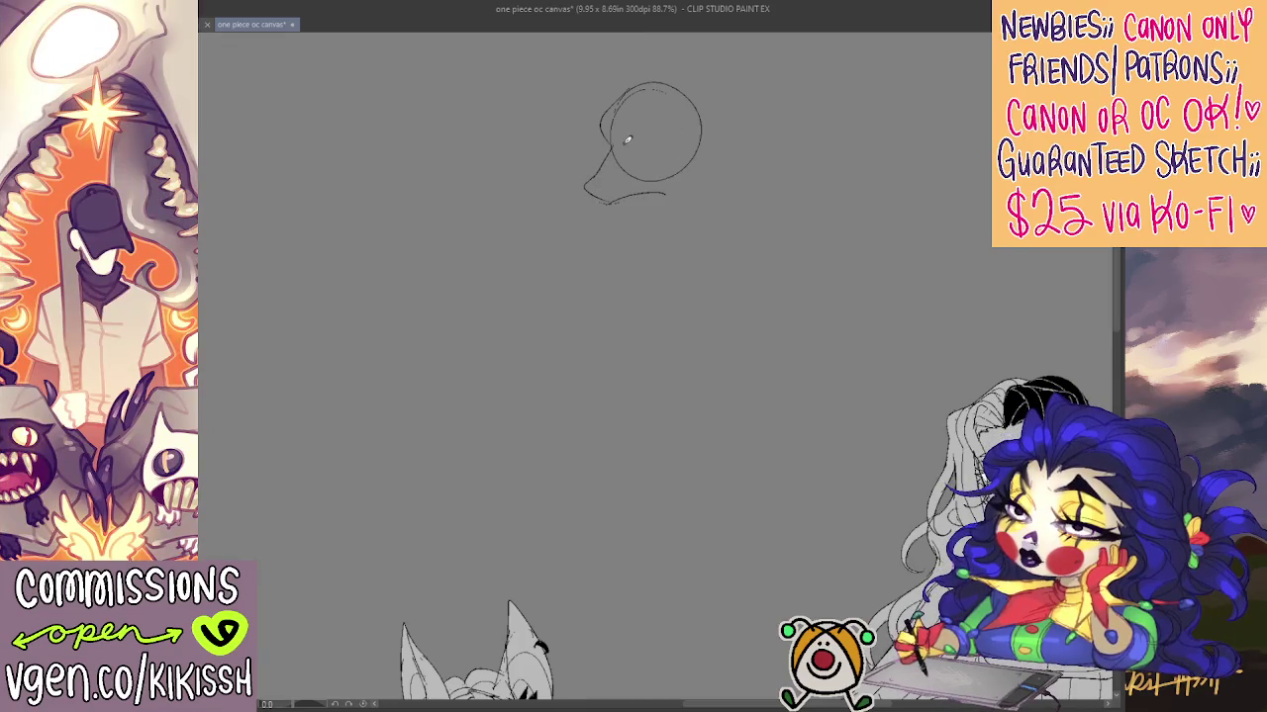
pyautogui.moveTo(610, 153)
pyautogui.mouseDown()
pyautogui.moveTo(606, 110)
pyautogui.moveTo(603, 144)
pyautogui.moveTo(675, 138)
pyautogui.moveTo(655, 145)
pyautogui.moveTo(661, 135)
pyautogui.mouseUp()
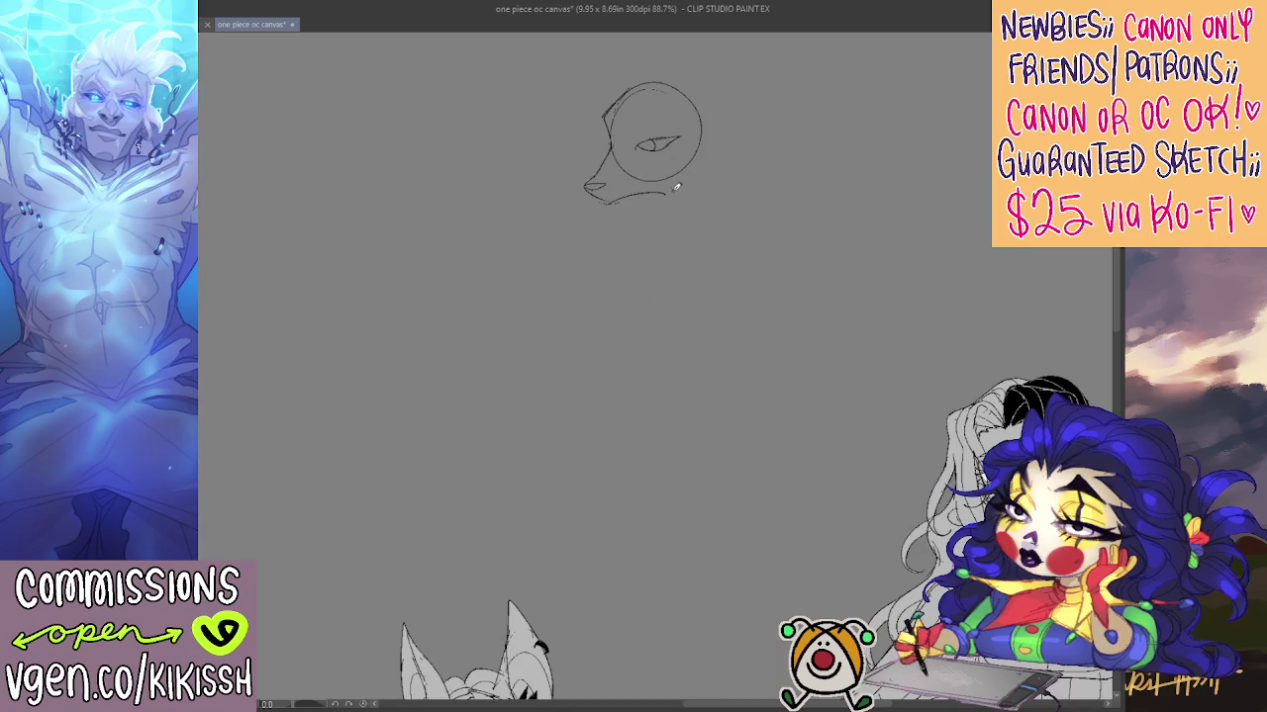
pyautogui.moveTo(670, 155)
pyautogui.mouseDown()
pyautogui.moveTo(673, 174)
pyautogui.moveTo(670, 150)
pyautogui.moveTo(686, 156)
pyautogui.moveTo(648, 169)
pyautogui.moveTo(662, 162)
pyautogui.mouseUp()
pyautogui.hotkey('ctrl', 'z')
pyautogui.hotkey('ctrl', 'z')
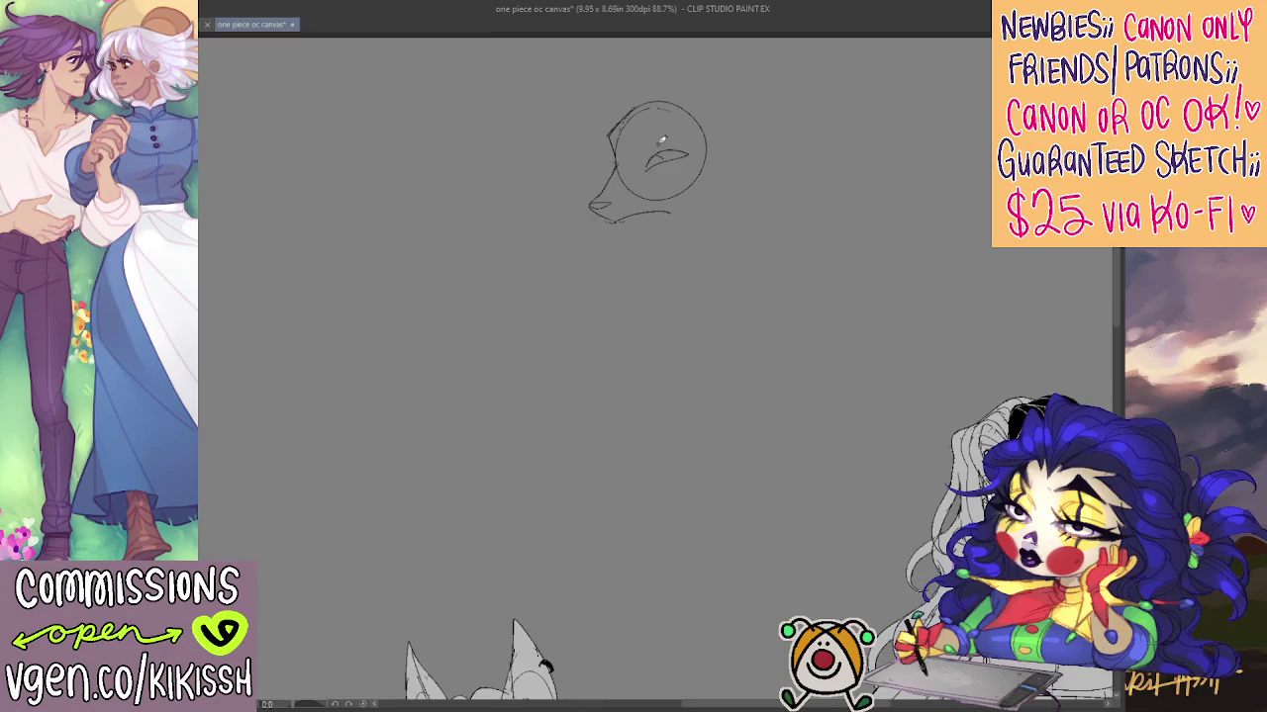
pyautogui.moveTo(643, 136)
pyautogui.mouseDown()
pyautogui.moveTo(646, 159)
pyautogui.moveTo(634, 95)
pyautogui.mouseUp()
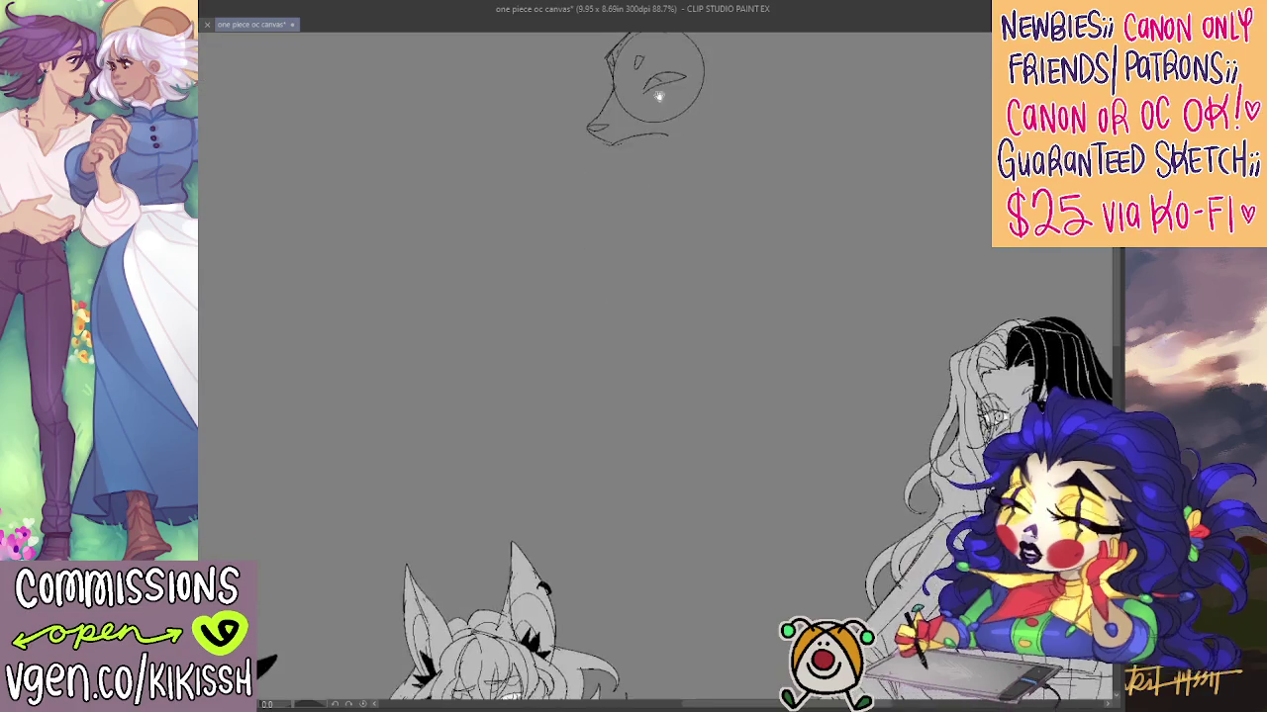
# Draw two pointed ears above the head and zigzag fur to its right
pyautogui.moveTo(697, 216); pyautogui.dragTo(695, 312)
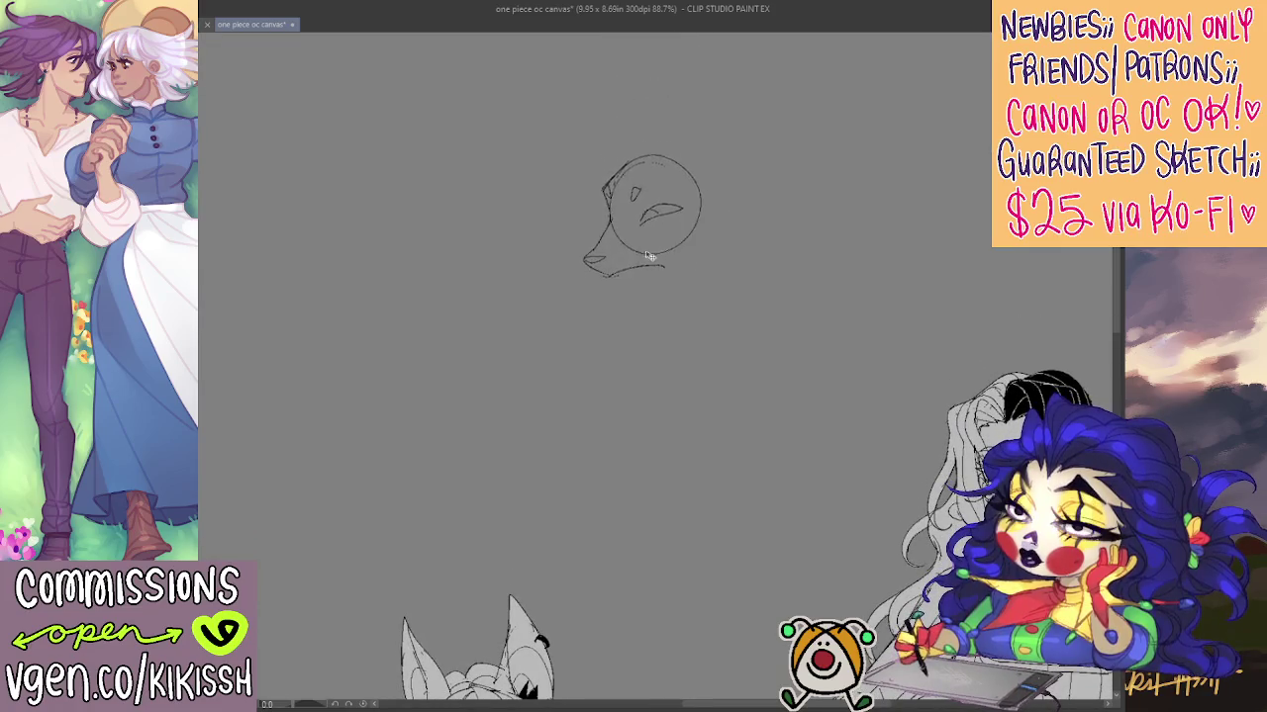
pyautogui.moveTo(628, 179)
pyautogui.mouseDown()
pyautogui.moveTo(620, 187)
pyautogui.moveTo(600, 128)
pyautogui.mouseUp()
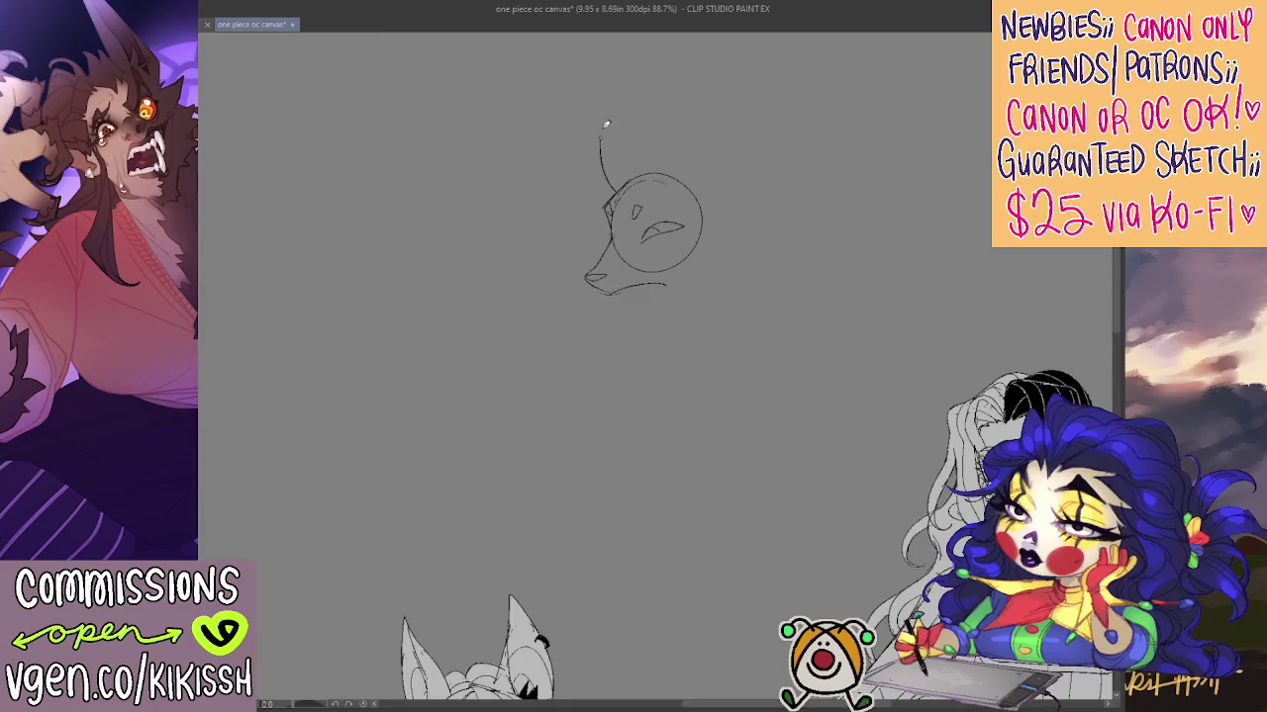
pyautogui.moveTo(608, 180)
pyautogui.mouseDown()
pyautogui.moveTo(594, 111)
pyautogui.moveTo(667, 167)
pyautogui.moveTo(673, 135)
pyautogui.moveTo(706, 130)
pyautogui.moveTo(735, 190)
pyautogui.mouseUp()
pyautogui.moveTo(733, 195); pyautogui.dragTo(716, 218)
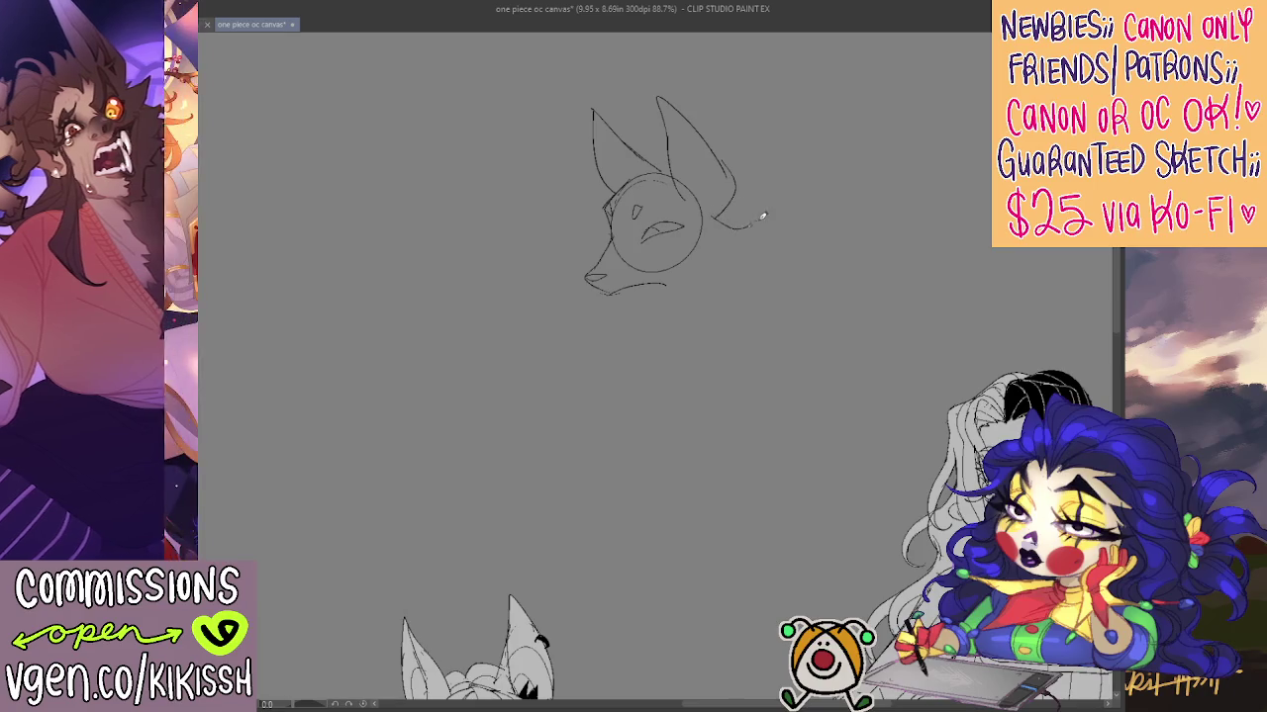
pyautogui.moveTo(715, 224)
pyautogui.mouseDown()
pyautogui.moveTo(772, 234)
pyautogui.moveTo(744, 267)
pyautogui.moveTo(744, 295)
pyautogui.moveTo(698, 281)
pyautogui.mouseUp()
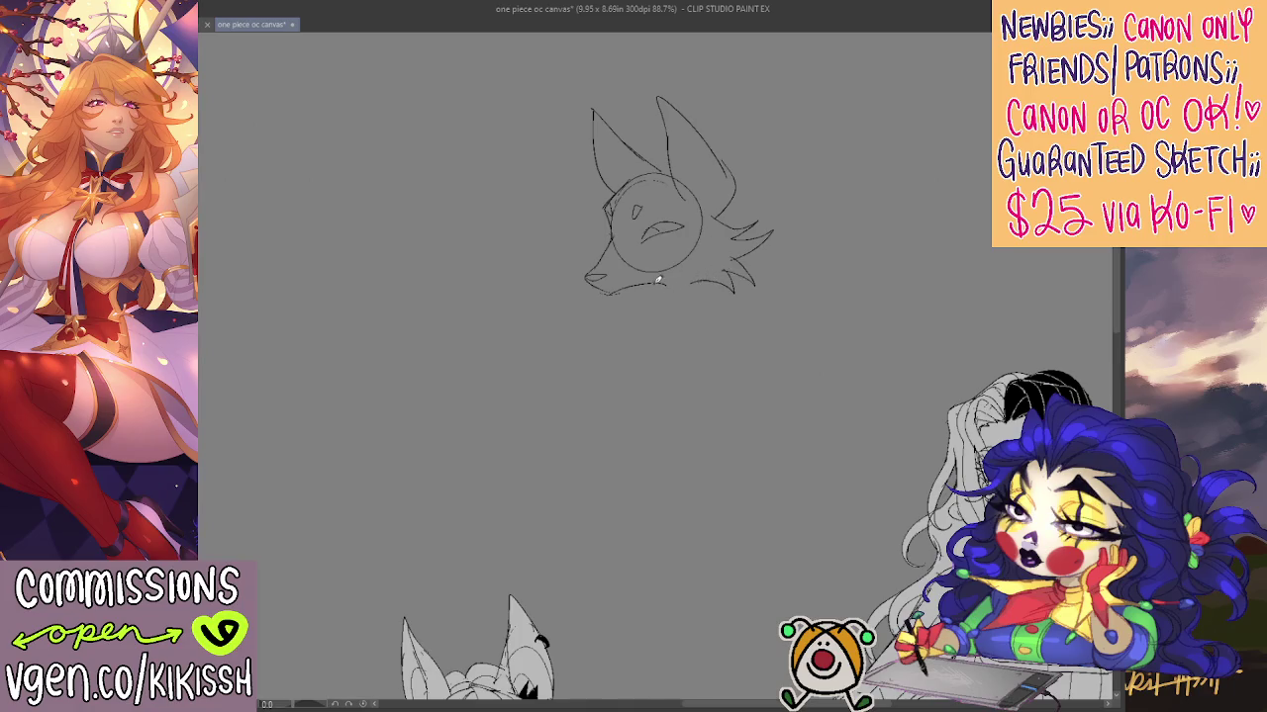
# Try neck lines under the muzzle, undo them, and add jagged fur tufts right of the head
pyautogui.moveTo(649, 285)
pyautogui.mouseDown()
pyautogui.moveTo(644, 323)
pyautogui.moveTo(679, 366)
pyautogui.mouseUp()
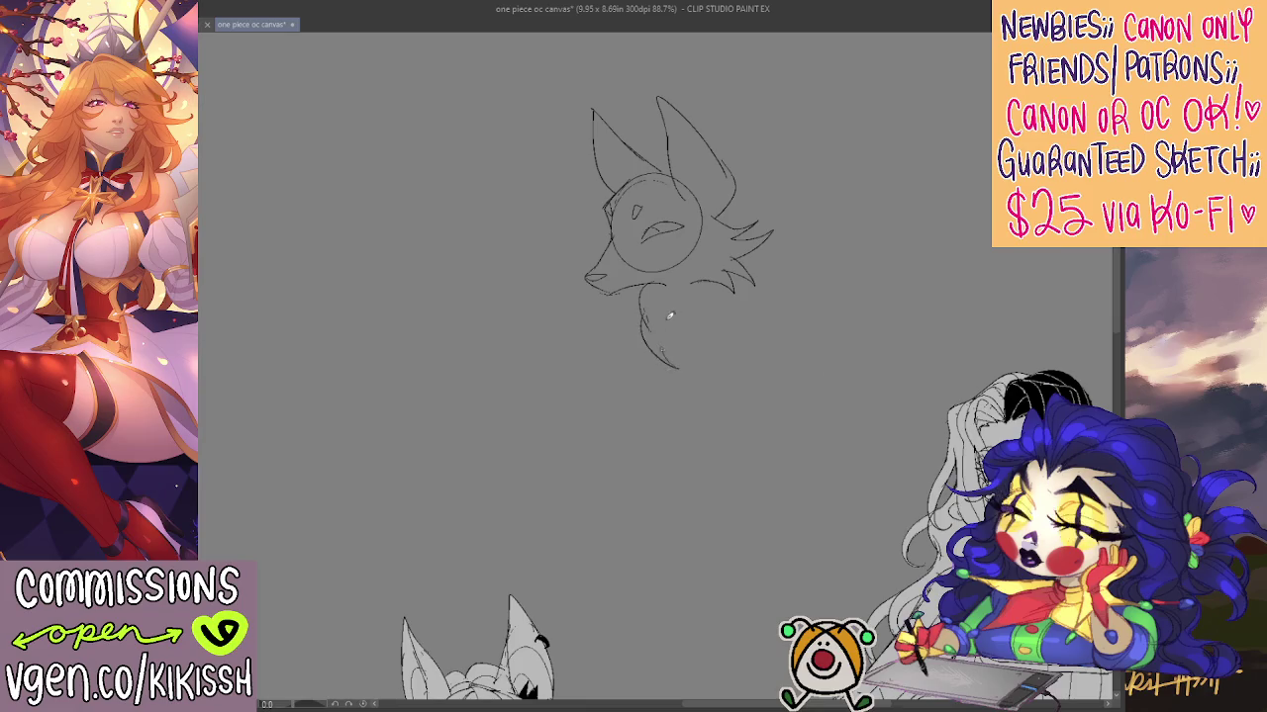
pyautogui.moveTo(666, 322)
pyautogui.mouseDown()
pyautogui.moveTo(690, 282)
pyautogui.moveTo(609, 324)
pyautogui.moveTo(673, 356)
pyautogui.moveTo(687, 350)
pyautogui.moveTo(665, 353)
pyautogui.moveTo(675, 297)
pyautogui.moveTo(705, 259)
pyautogui.moveTo(714, 287)
pyautogui.mouseUp()
pyautogui.hotkey('ctrl', 'z')
pyautogui.hotkey('ctrl', 'z')
pyautogui.hotkey('ctrl', 'z')
pyautogui.hotkey('ctrl', 'z')
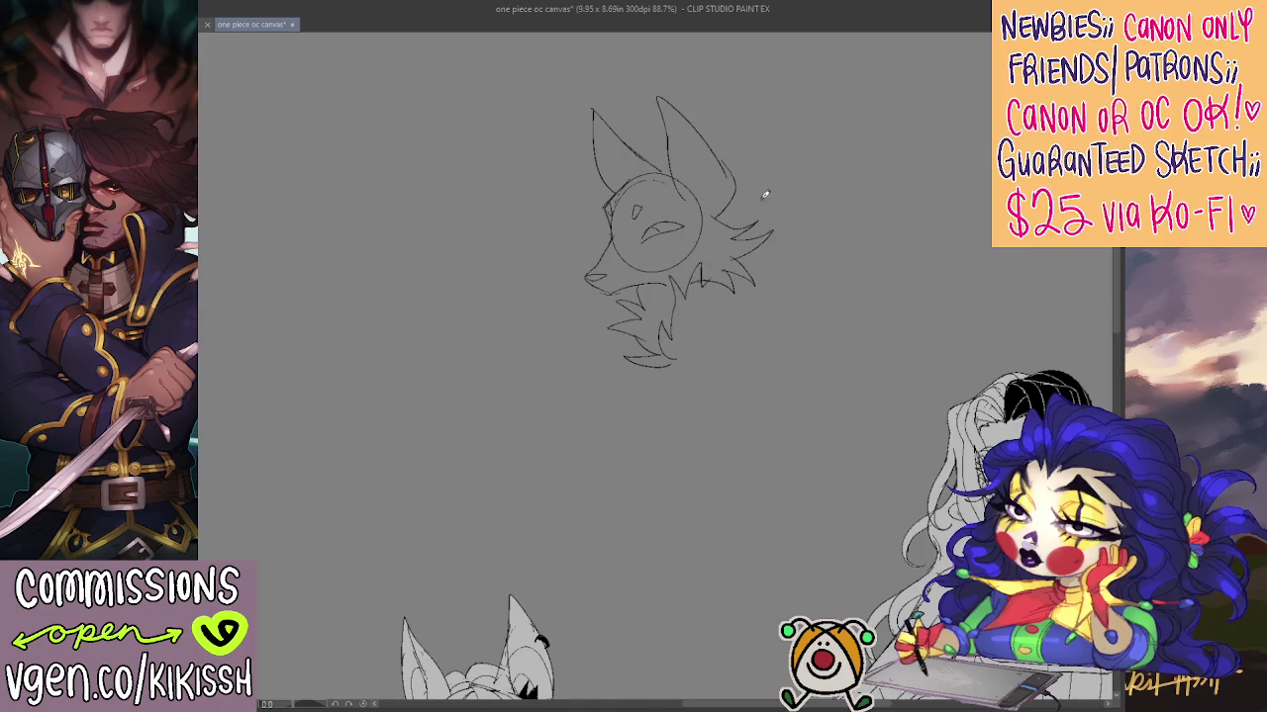
pyautogui.moveTo(730, 211)
pyautogui.mouseDown()
pyautogui.moveTo(743, 156)
pyautogui.moveTo(757, 184)
pyautogui.moveTo(797, 176)
pyautogui.moveTo(848, 220)
pyautogui.moveTo(840, 237)
pyautogui.mouseUp()
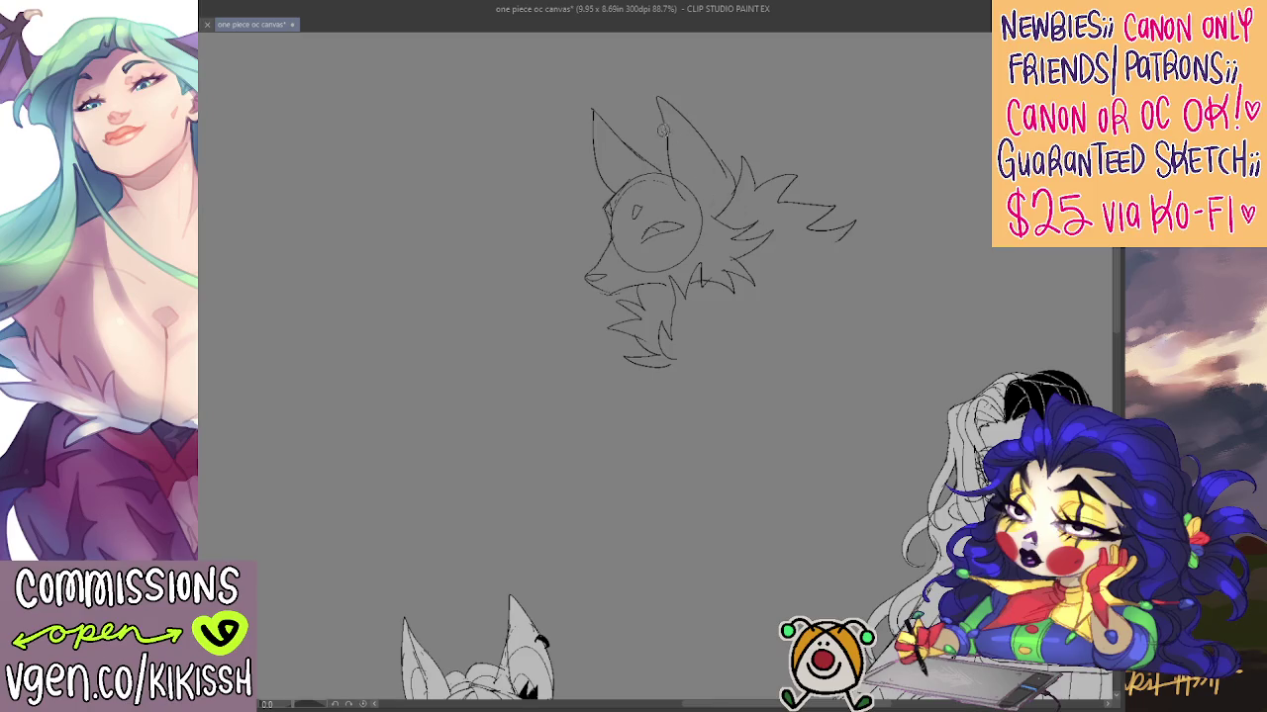
# Erase and redraw the ears, adding an inner line and tufts at their base
pyautogui.moveTo(657, 98); pyautogui.dragTo(683, 198)
pyautogui.moveTo(661, 98); pyautogui.dragTo(734, 183)
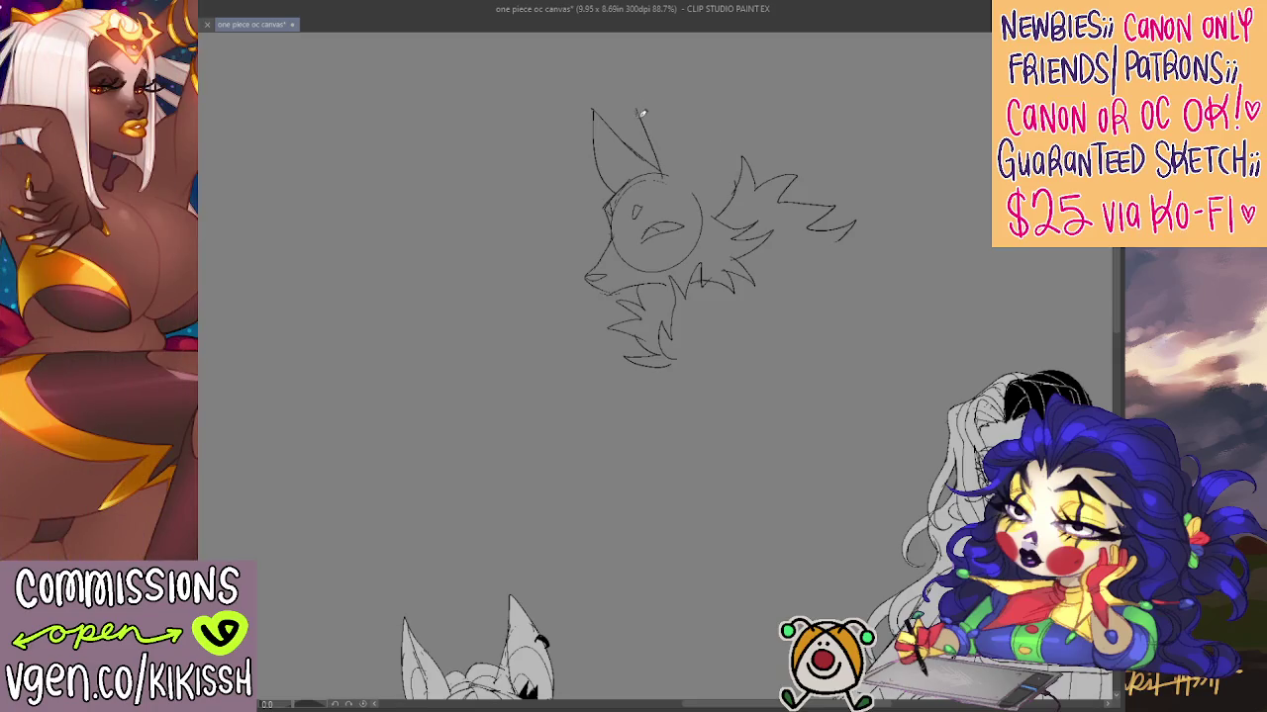
pyautogui.moveTo(656, 142)
pyautogui.mouseDown()
pyautogui.moveTo(644, 112)
pyautogui.moveTo(695, 134)
pyautogui.moveTo(718, 207)
pyautogui.mouseUp()
pyautogui.moveTo(597, 110); pyautogui.dragTo(637, 174)
pyautogui.moveTo(593, 136); pyautogui.dragTo(599, 188)
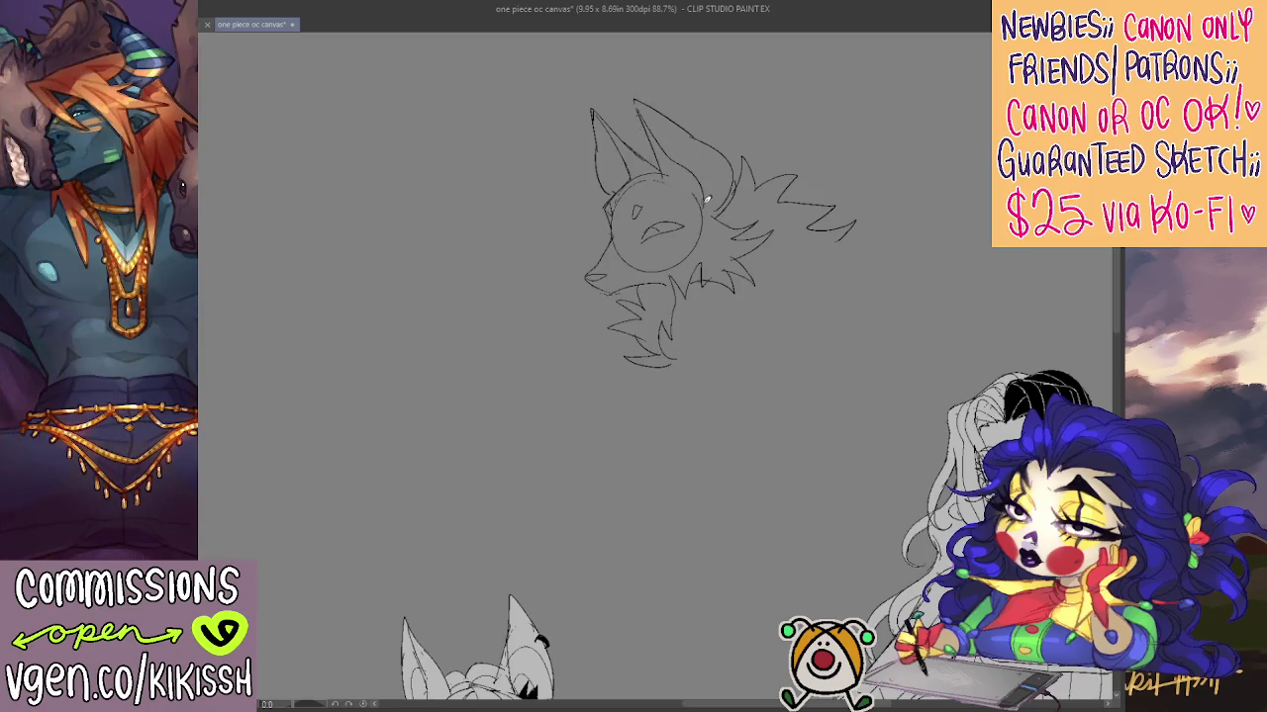
pyautogui.moveTo(695, 153); pyautogui.dragTo(709, 210)
# Draw zigzag fur strands down the creature's right side
pyautogui.scroll(-1, 762, 380)
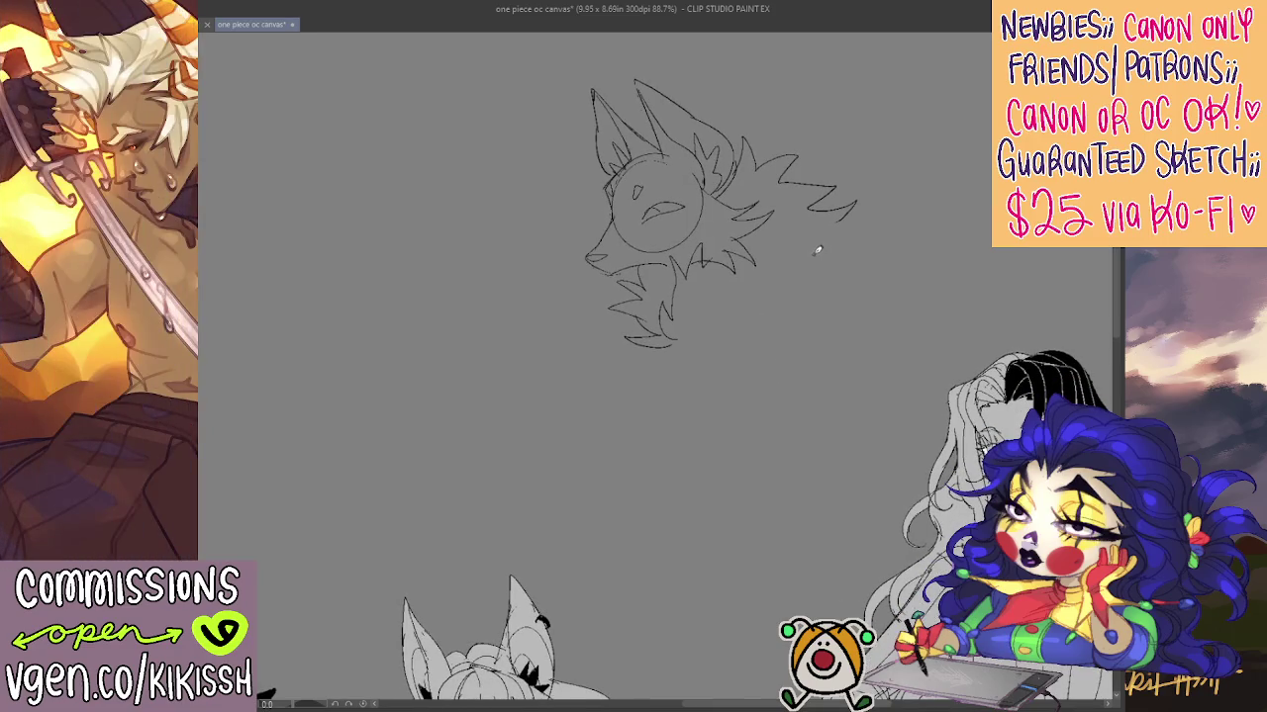
pyautogui.moveTo(849, 218)
pyautogui.mouseDown()
pyautogui.moveTo(871, 235)
pyautogui.moveTo(874, 263)
pyautogui.moveTo(840, 280)
pyautogui.moveTo(842, 303)
pyautogui.moveTo(811, 326)
pyautogui.moveTo(743, 345)
pyautogui.moveTo(735, 367)
pyautogui.moveTo(707, 376)
pyautogui.moveTo(696, 354)
pyautogui.moveTo(650, 367)
pyautogui.moveTo(663, 346)
pyautogui.mouseUp()
pyautogui.moveTo(794, 319)
pyautogui.mouseDown()
pyautogui.moveTo(810, 303)
pyautogui.moveTo(844, 324)
pyautogui.mouseUp()
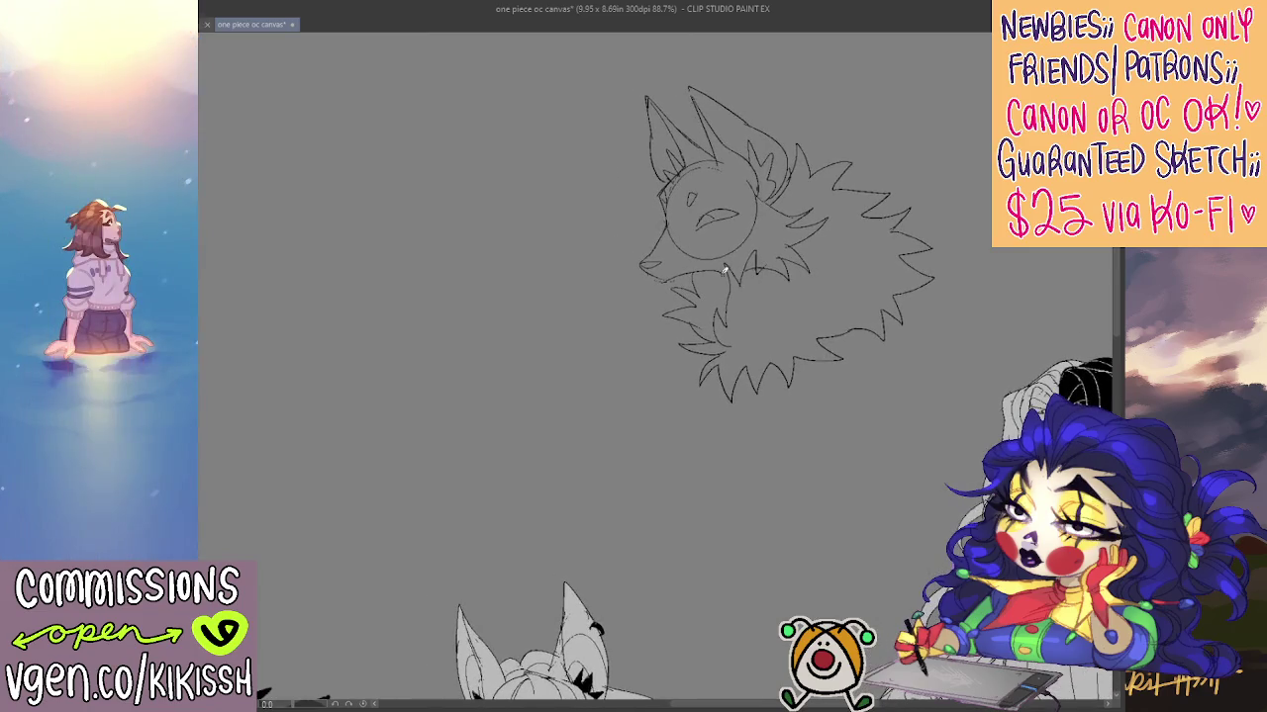
# Erase parts of the snout and chin lines and reposition the view over the neck ruff
pyautogui.moveTo(716, 269)
pyautogui.mouseDown()
pyautogui.moveTo(653, 285)
pyautogui.moveTo(639, 263)
pyautogui.moveTo(656, 237)
pyautogui.moveTo(679, 277)
pyautogui.moveTo(720, 261)
pyautogui.mouseUp()
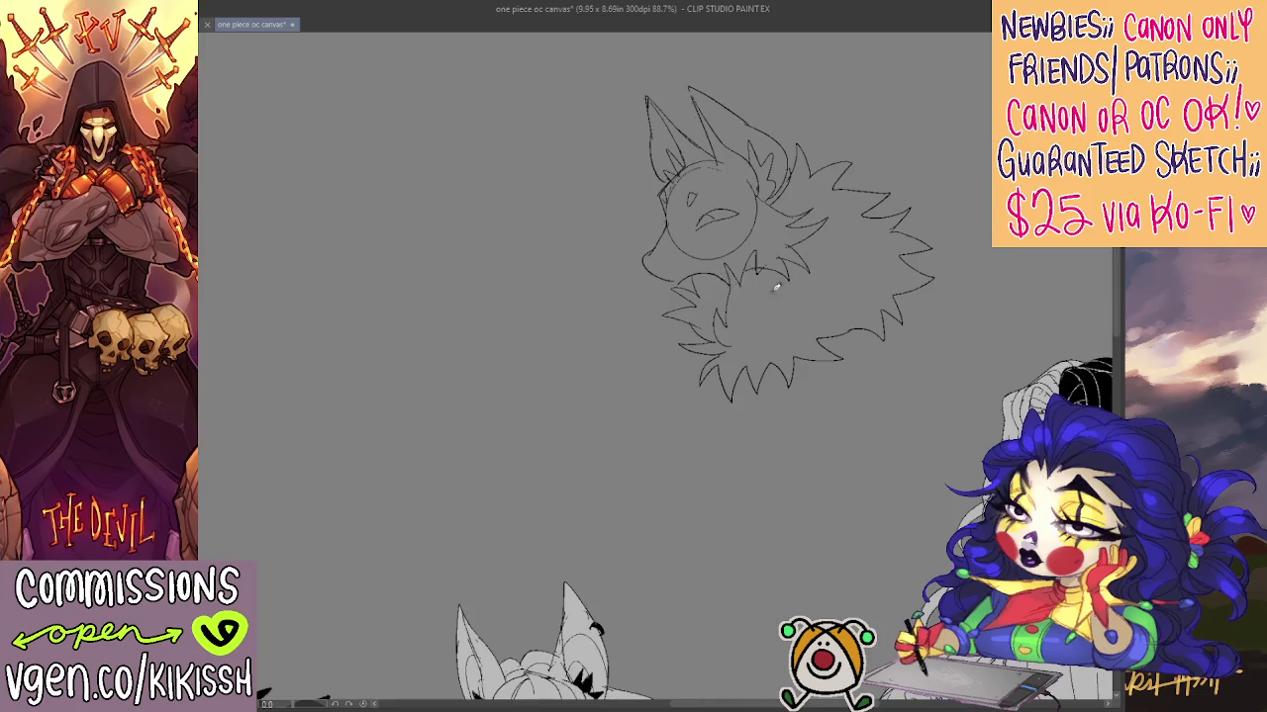
pyautogui.scroll(-1, 868, 255)
pyautogui.scroll(-1, 851, 280)
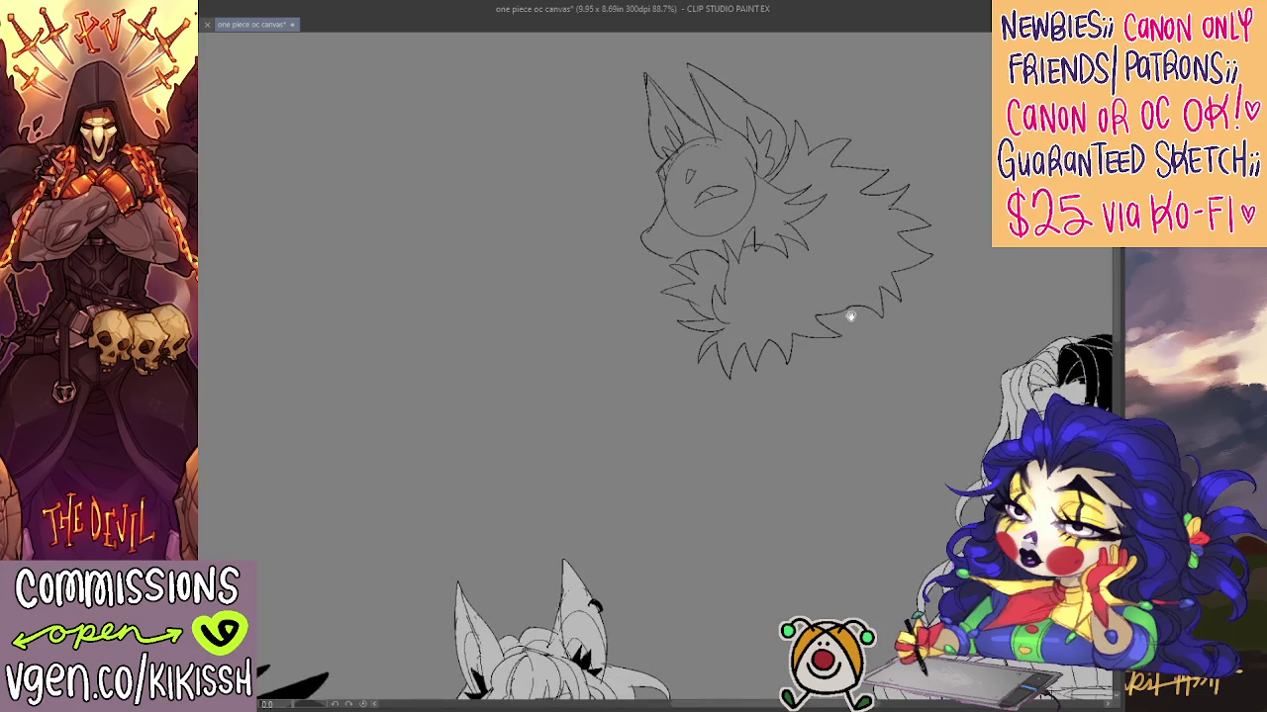
pyautogui.scroll(1, 850, 317)
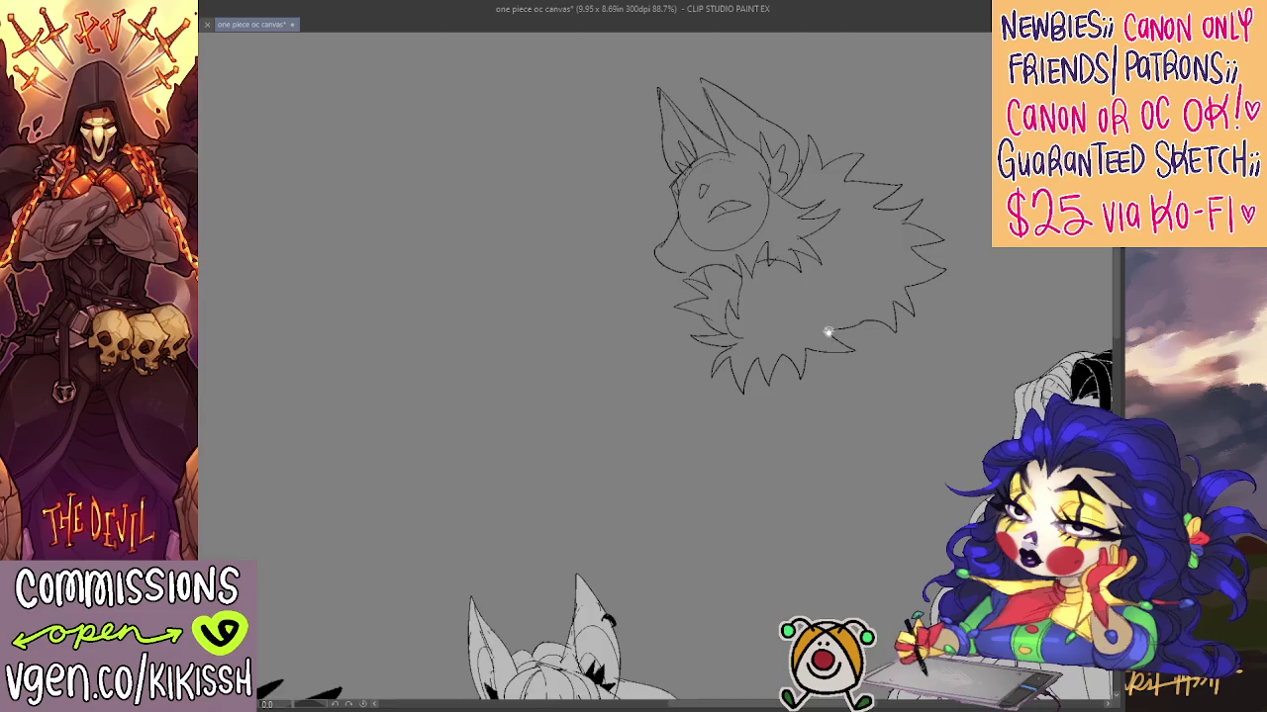
pyautogui.moveTo(829, 331); pyautogui.dragTo(823, 339)
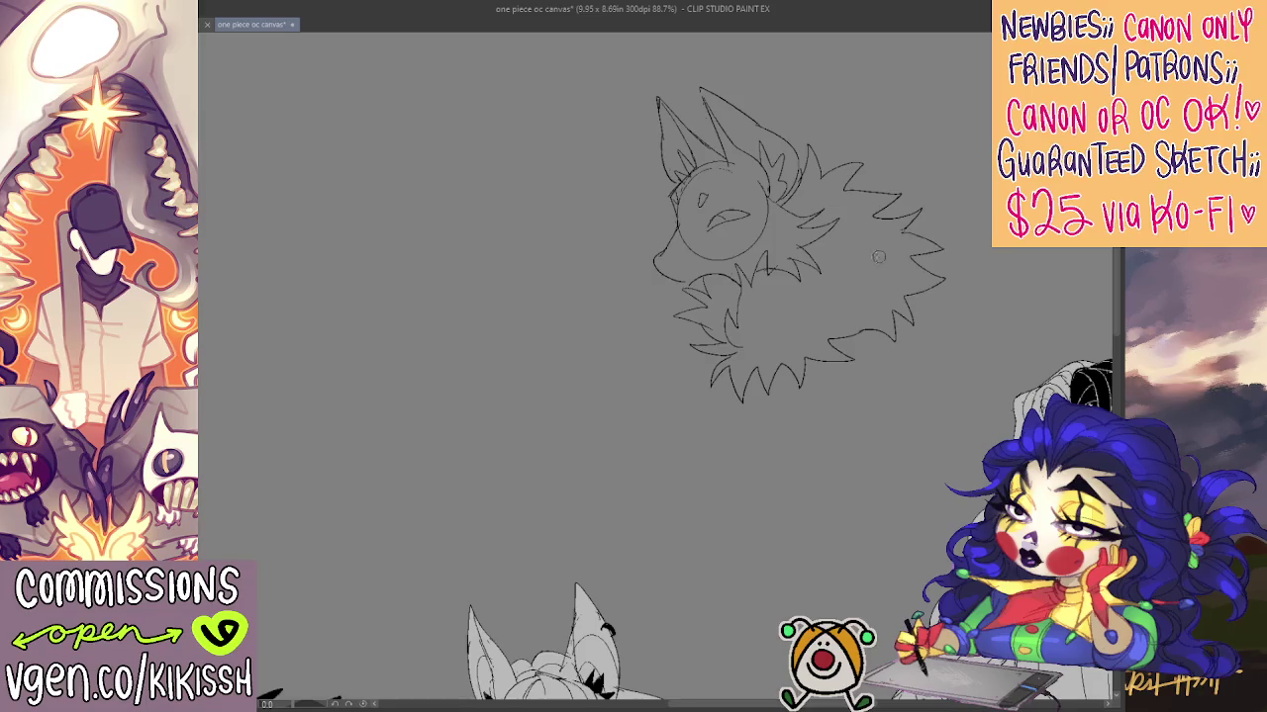
# Erase the spiky fur, tail tip and fur spikes on the creature's right side
pyautogui.press('e')
pyautogui.moveTo(935, 312)
pyautogui.mouseDown()
pyautogui.moveTo(910, 232)
pyautogui.moveTo(904, 253)
pyautogui.mouseUp()
pyautogui.moveTo(896, 315); pyautogui.dragTo(921, 326)
pyautogui.moveTo(851, 188); pyautogui.dragTo(875, 176)
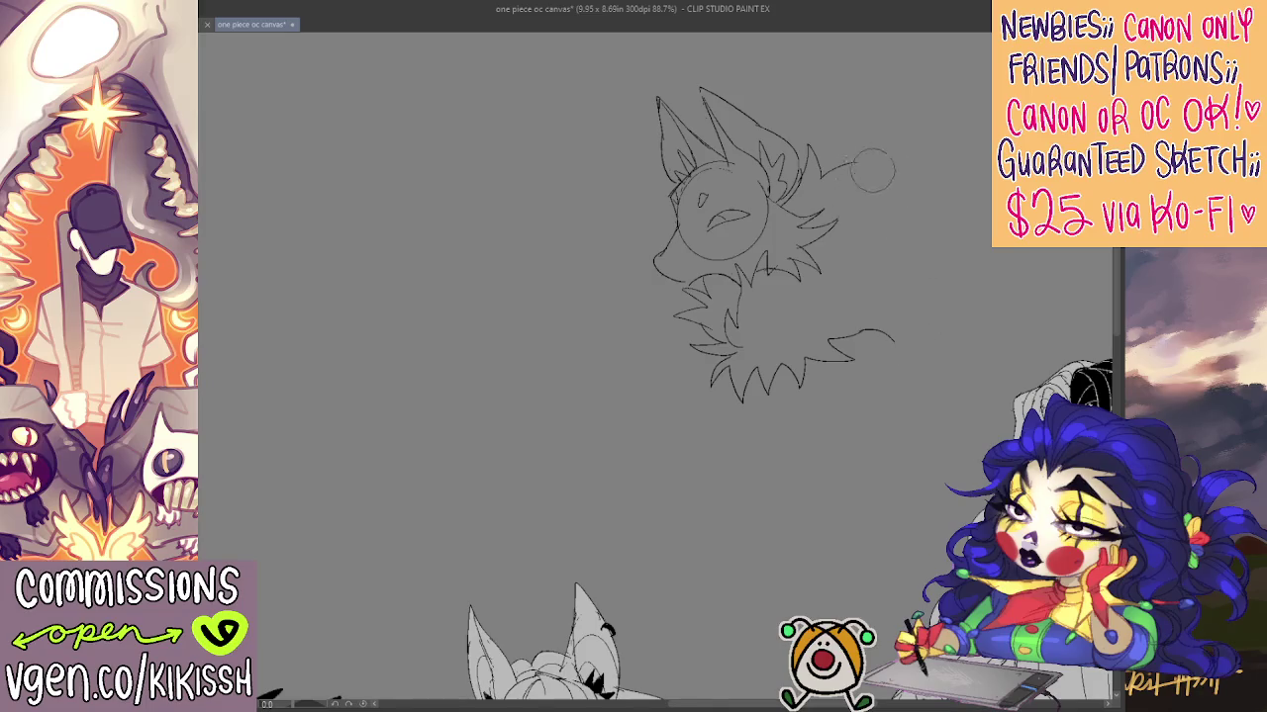
pyautogui.press('p')
pyautogui.press('e')
pyautogui.moveTo(836, 198); pyautogui.dragTo(835, 259)
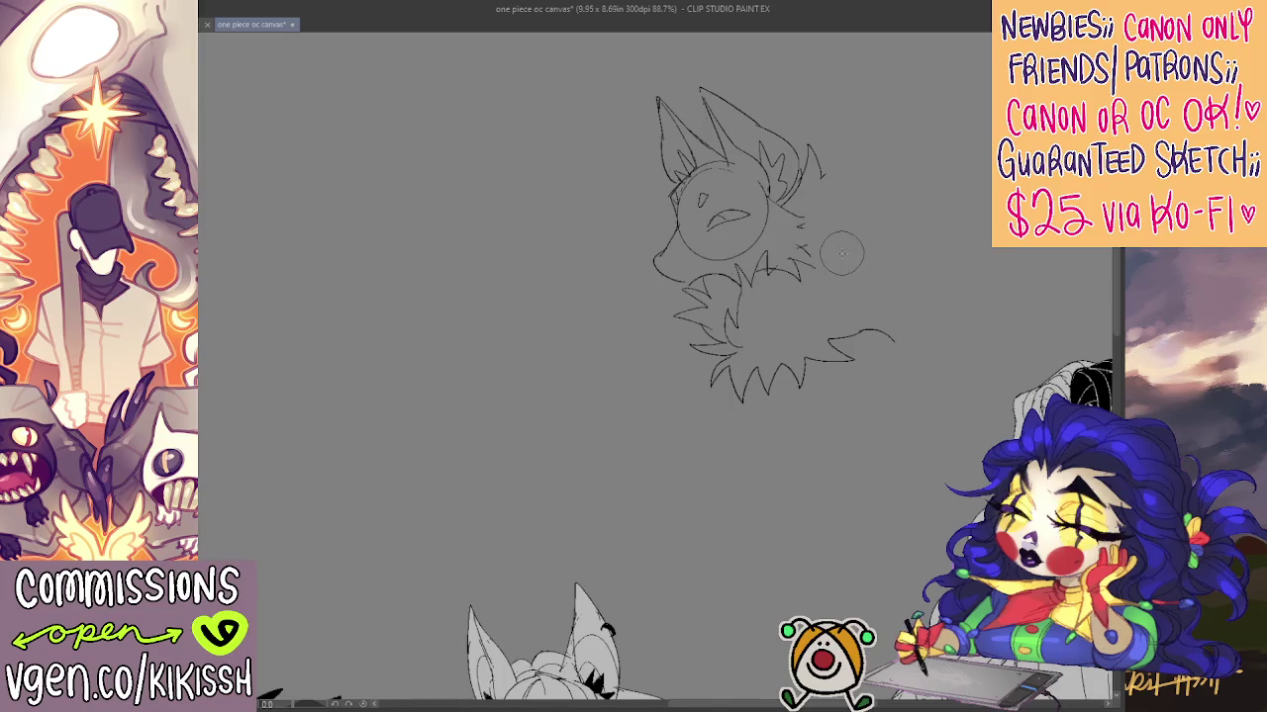
pyautogui.press('p')
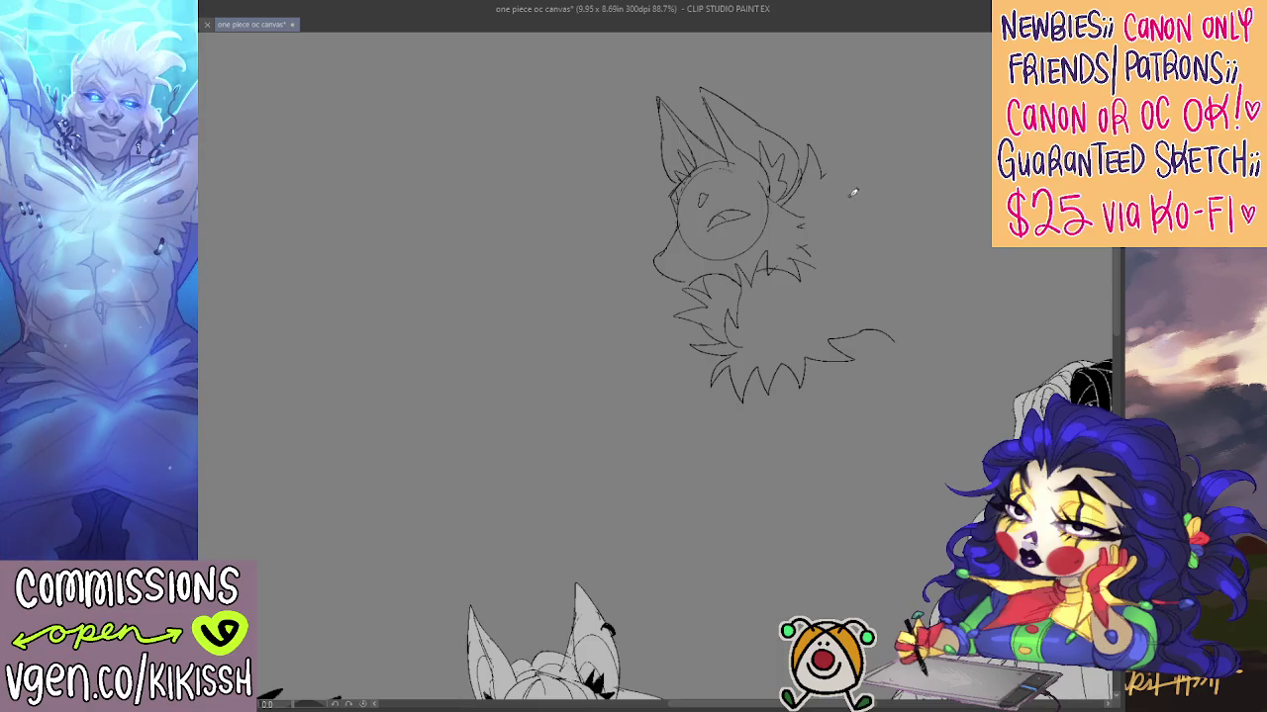
# Try three curved lines right of the face, undoing each attempt
pyautogui.moveTo(822, 198); pyautogui.dragTo(838, 271)
pyautogui.hotkey('ctrl', 'z')
pyautogui.moveTo(823, 196); pyautogui.dragTo(837, 269)
pyautogui.hotkey('ctrl', 'z')
pyautogui.moveTo(822, 204)
pyautogui.mouseDown()
pyautogui.moveTo(885, 268)
pyautogui.moveTo(873, 272)
pyautogui.mouseUp()
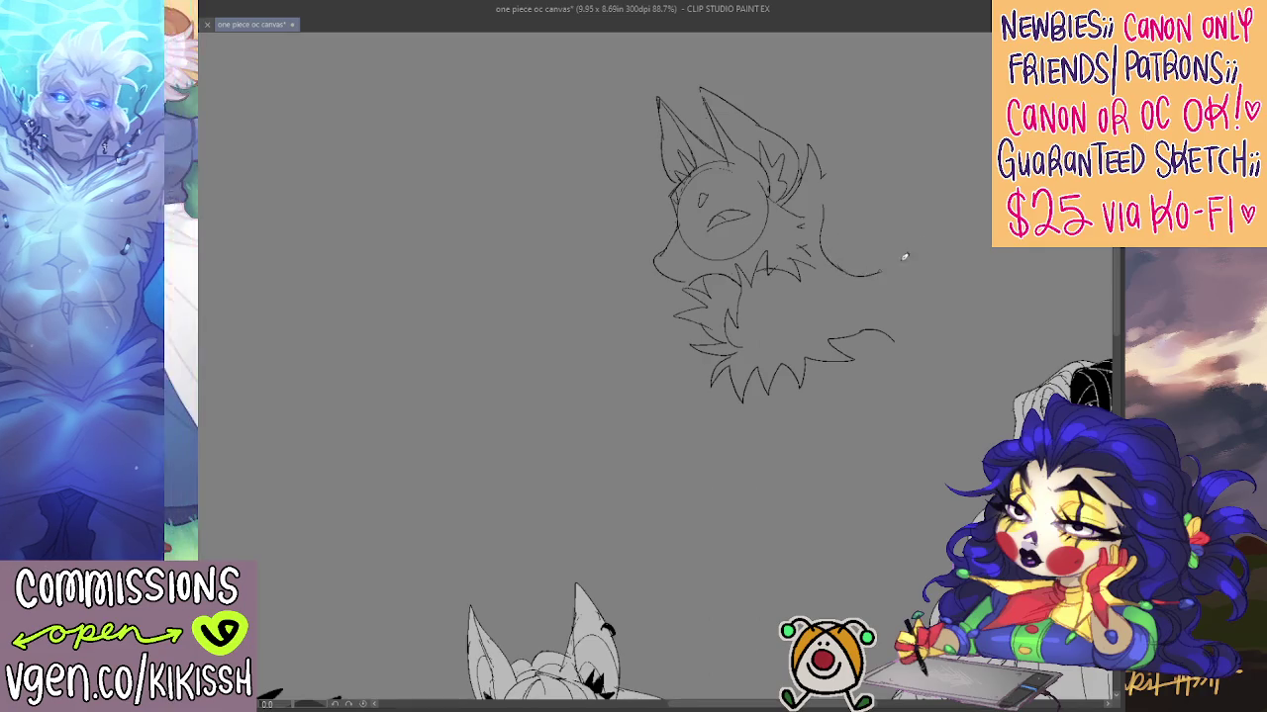
pyautogui.hotkey('ctrl', 'z')
pyautogui.hotkey('ctrl', 'z')
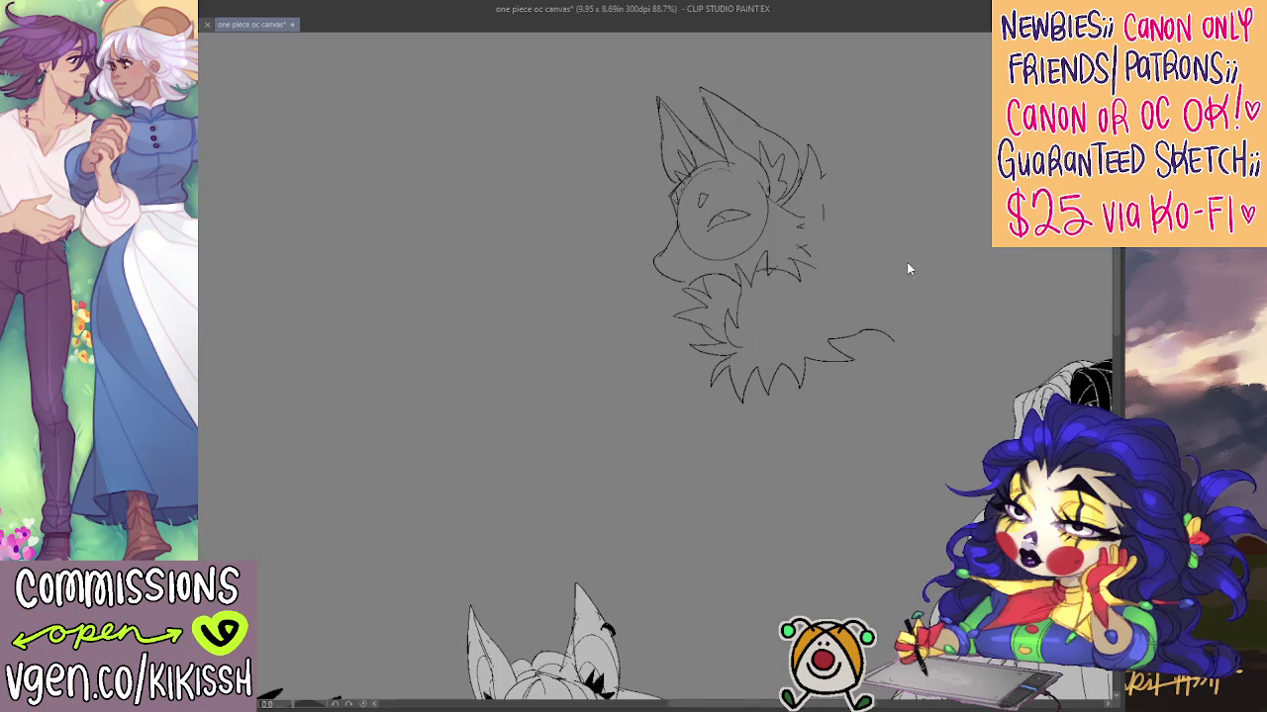
# Free-transform the creature sketch, enlarging it from the top-left corner and moving it left
pyautogui.moveTo(904, 269); pyautogui.dragTo(896, 247)
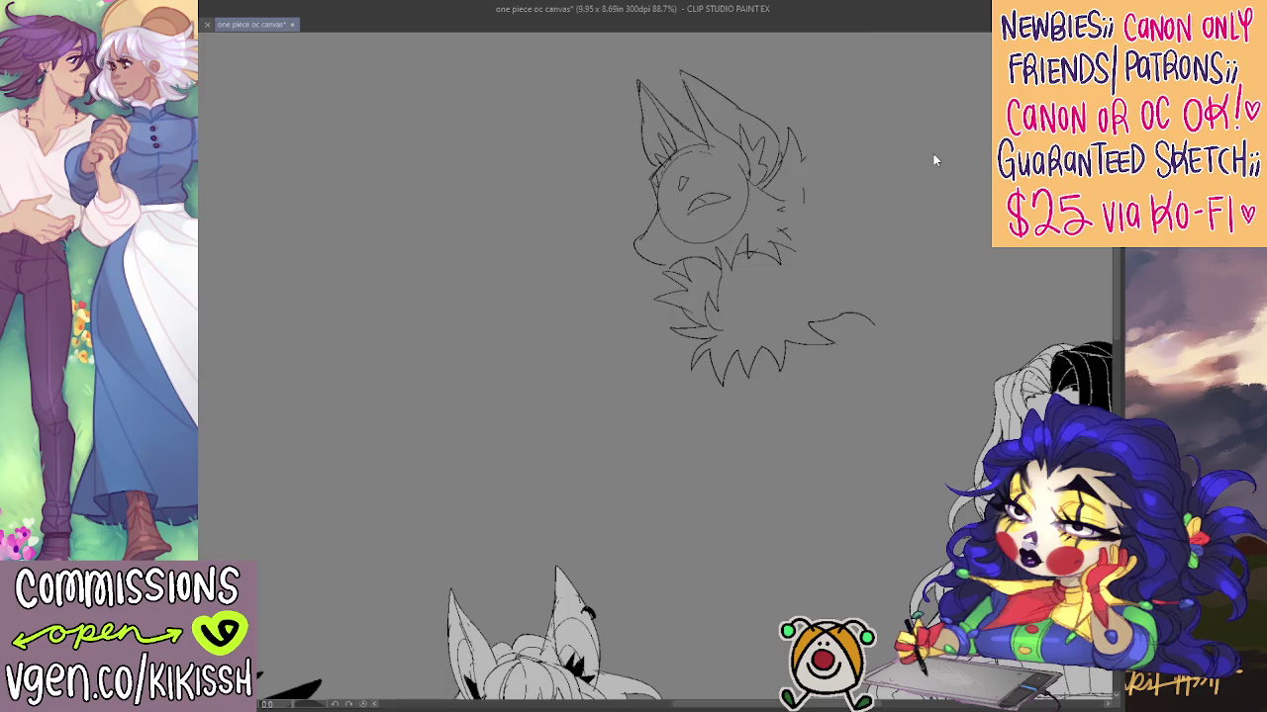
pyautogui.hotkey('ctrl', 't')
pyautogui.moveTo(633, 72); pyautogui.dragTo(615, 47)
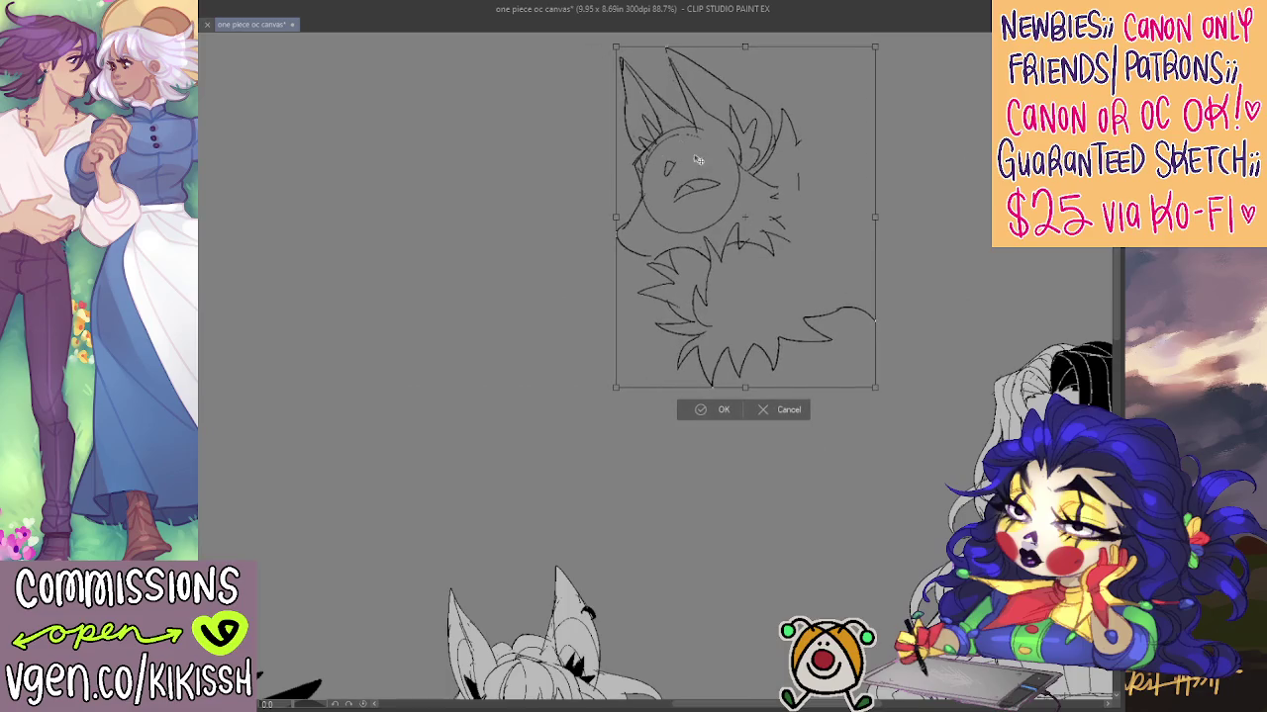
pyautogui.moveTo(698, 159); pyautogui.dragTo(587, 204)
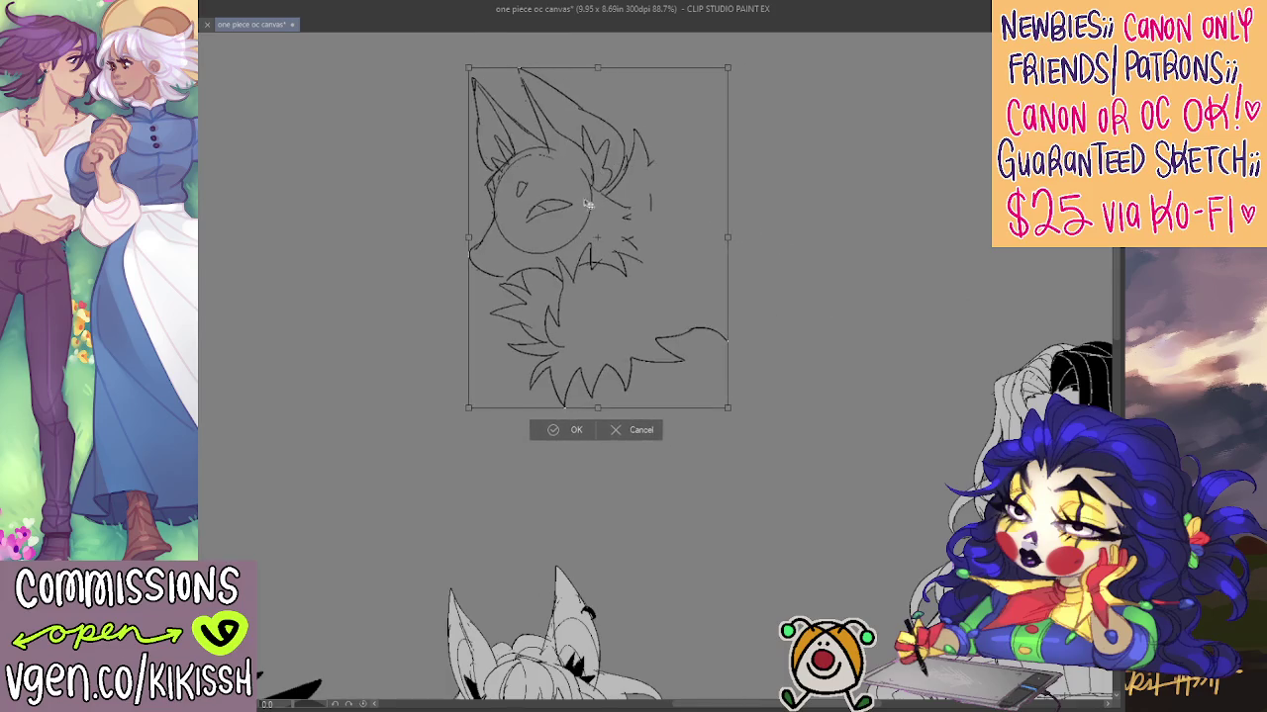